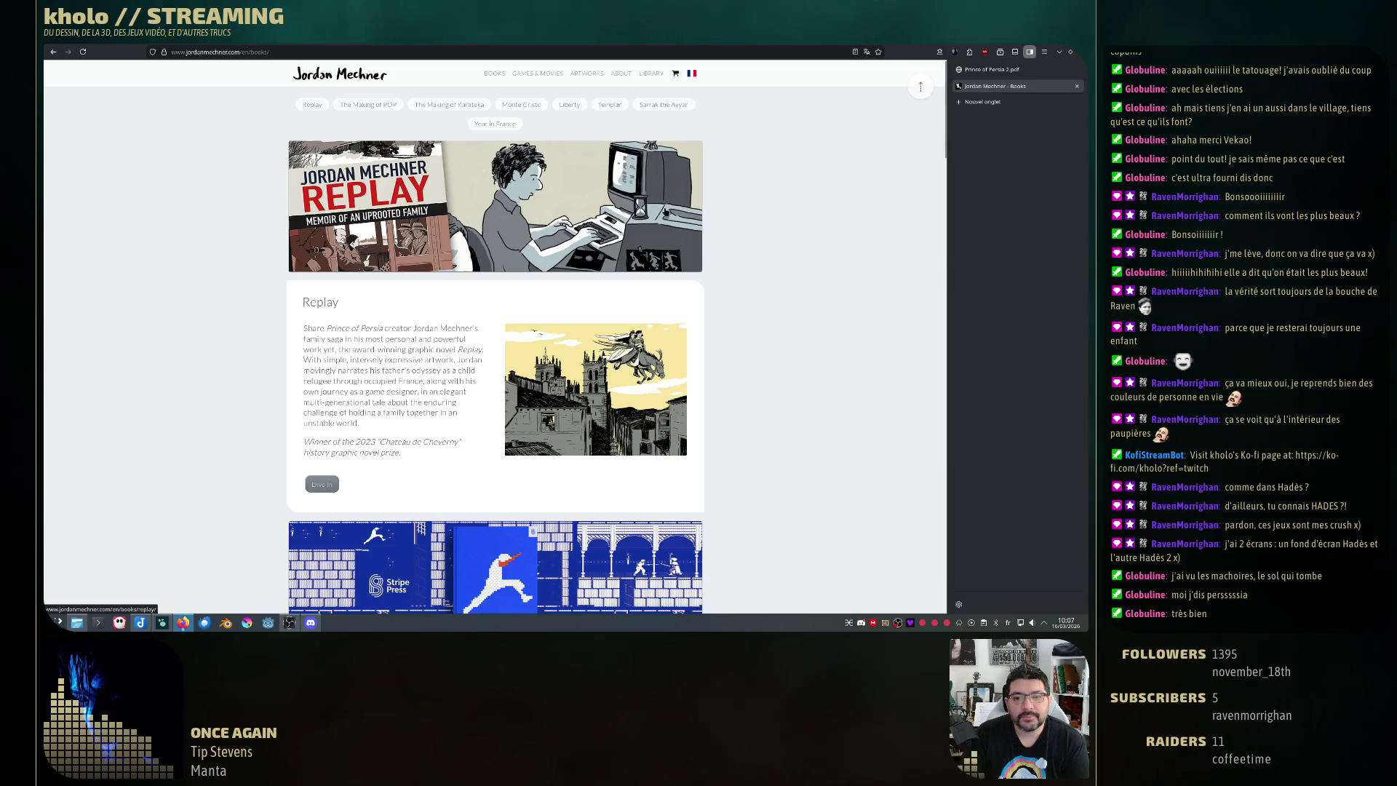
- Go to Jordan Mechner's Games & Movies page and open the Prince of Persia entry
{"action": "left_click", "coordinate": [538, 75]}
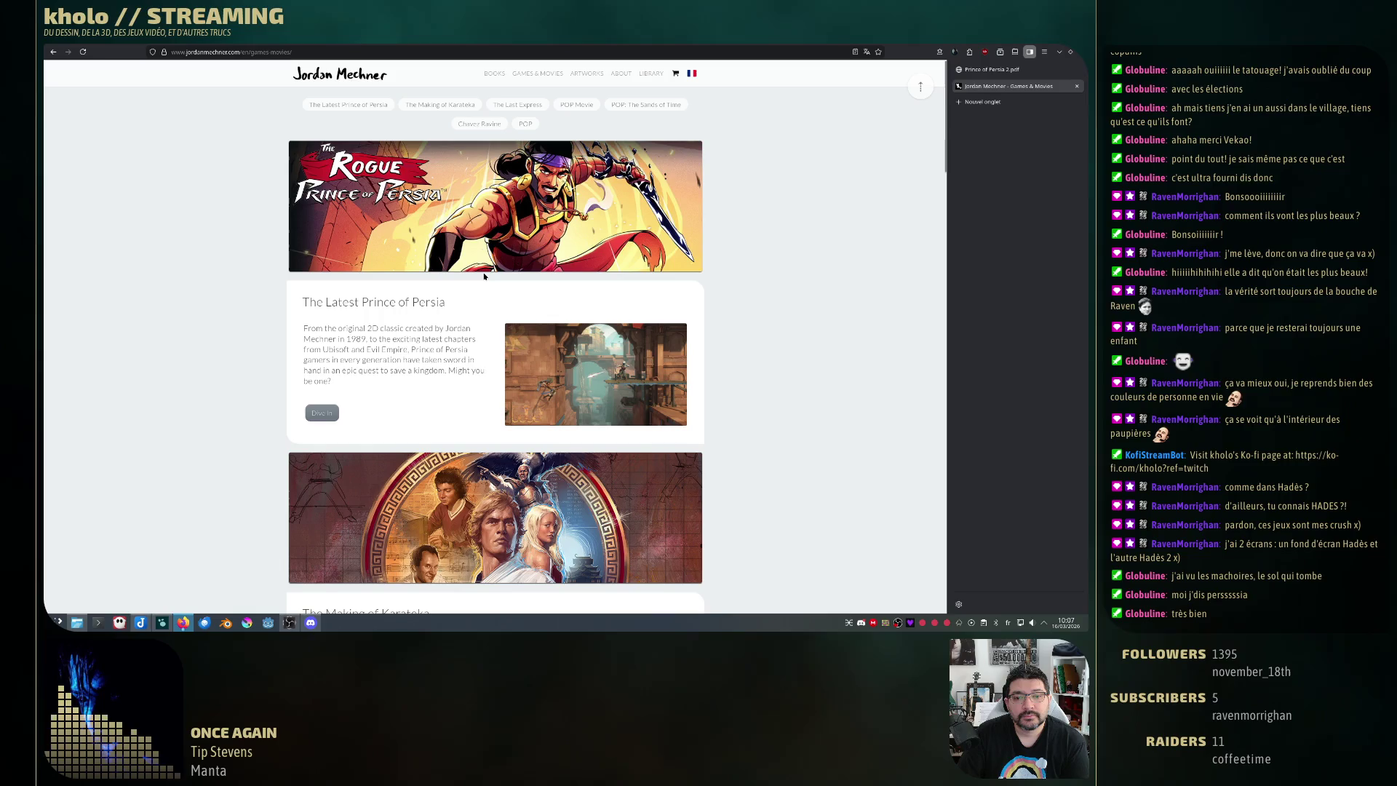
{"action": "scroll", "coordinate": [483, 277], "scroll_direction": "down", "scroll_amount": 3}
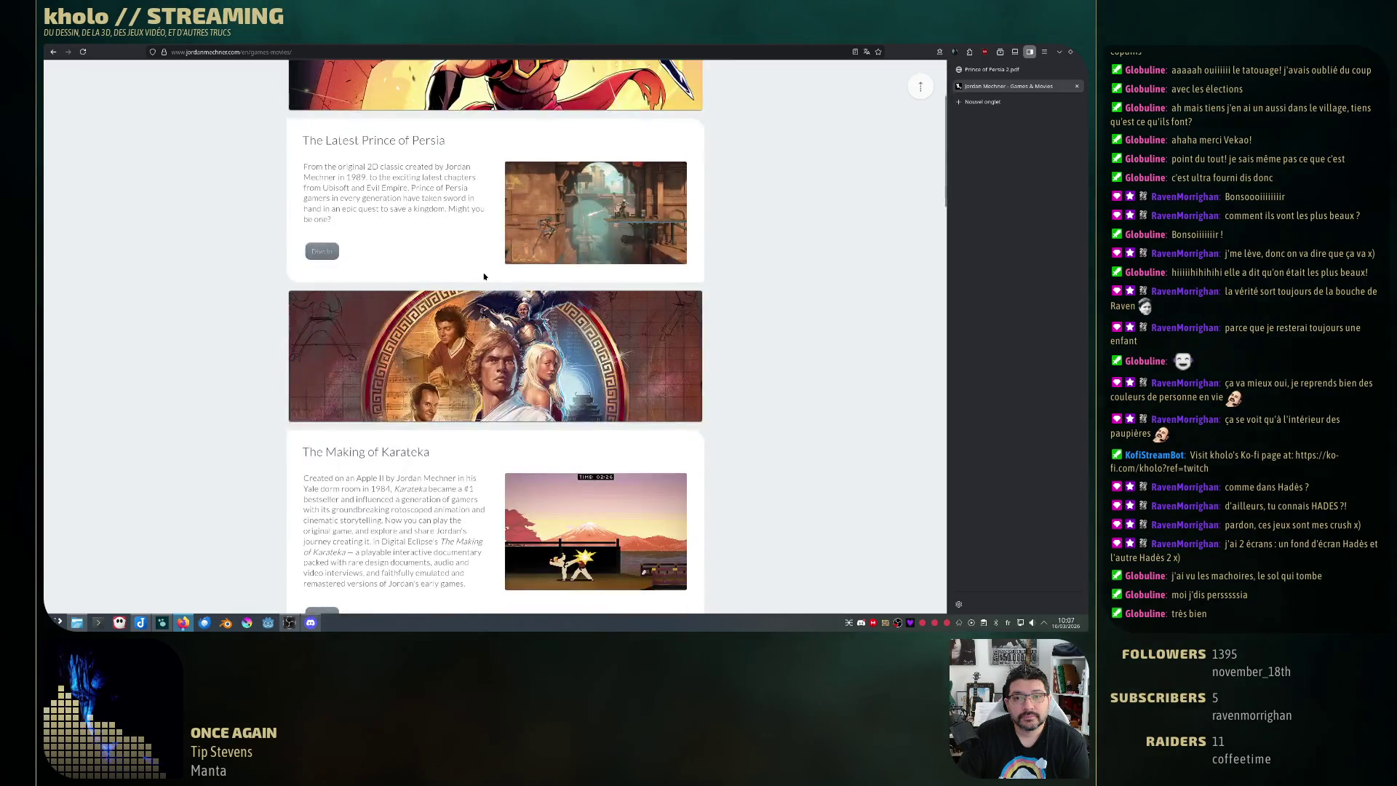
{"action": "scroll", "coordinate": [653, 186], "scroll_direction": "down", "scroll_amount": 6}
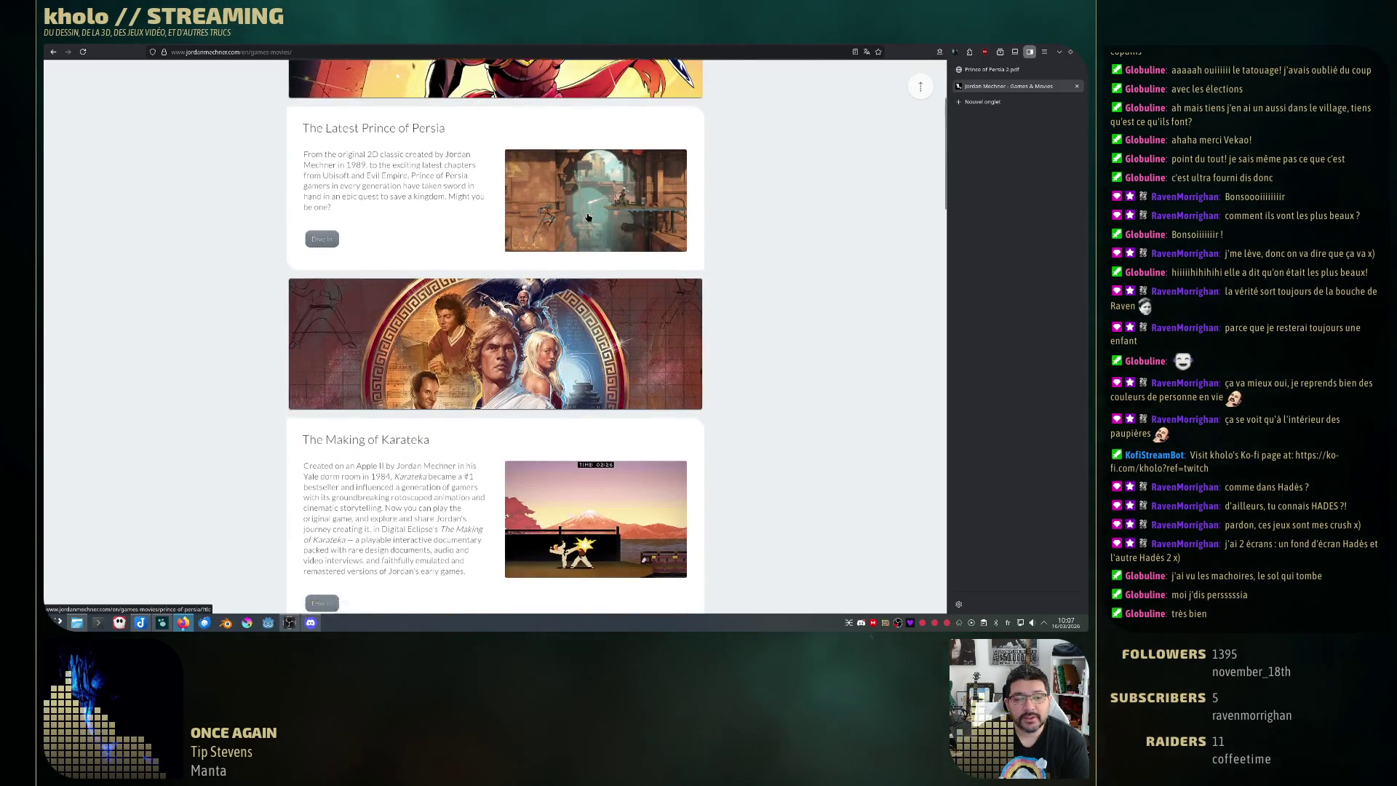
{"action": "scroll", "coordinate": [569, 263], "scroll_direction": "down", "scroll_amount": 7}
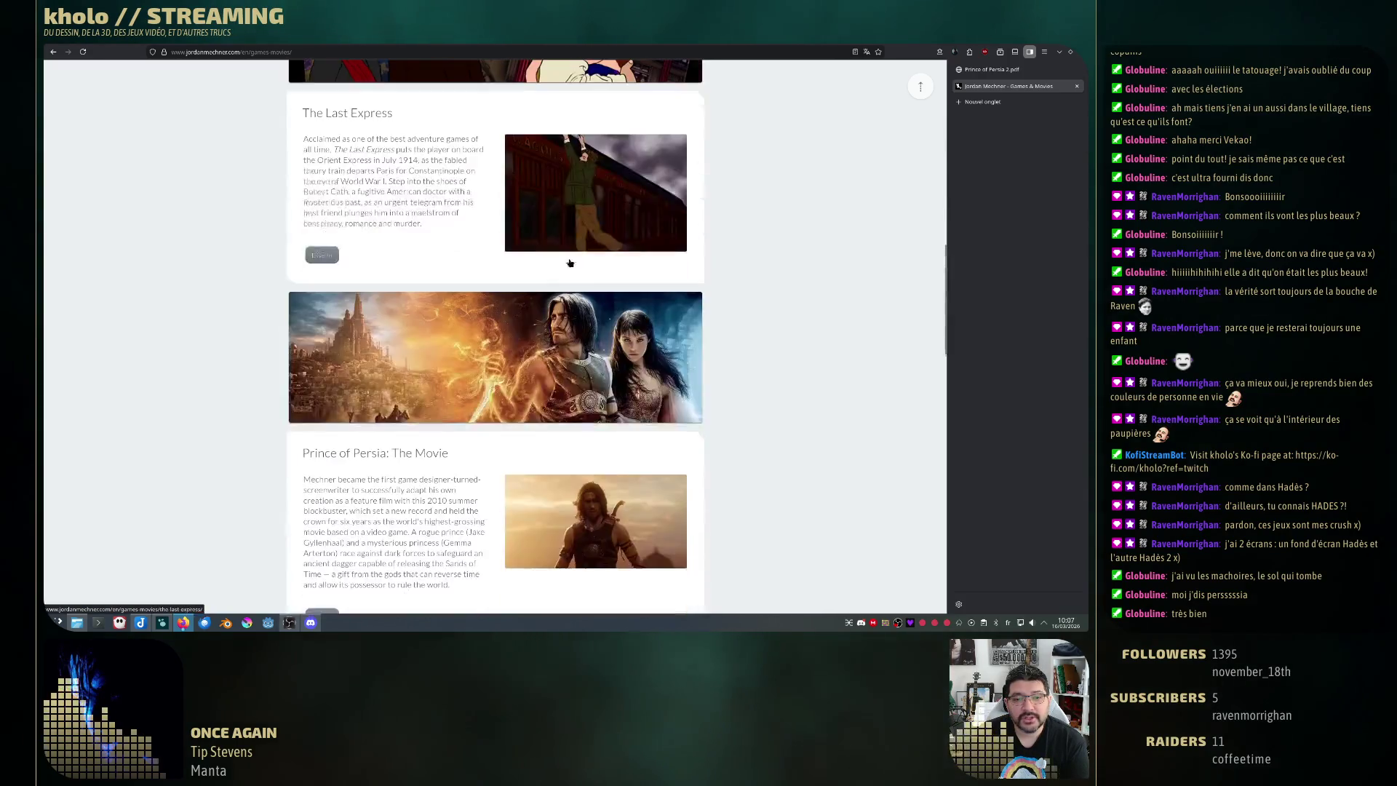
{"action": "scroll", "coordinate": [568, 262], "scroll_direction": "down", "scroll_amount": 1}
{"action": "scroll", "coordinate": [568, 262], "scroll_direction": "down", "scroll_amount": 3}
{"action": "scroll", "coordinate": [568, 262], "scroll_direction": "down", "scroll_amount": 4}
{"action": "scroll", "coordinate": [569, 262], "scroll_direction": "down", "scroll_amount": 4}
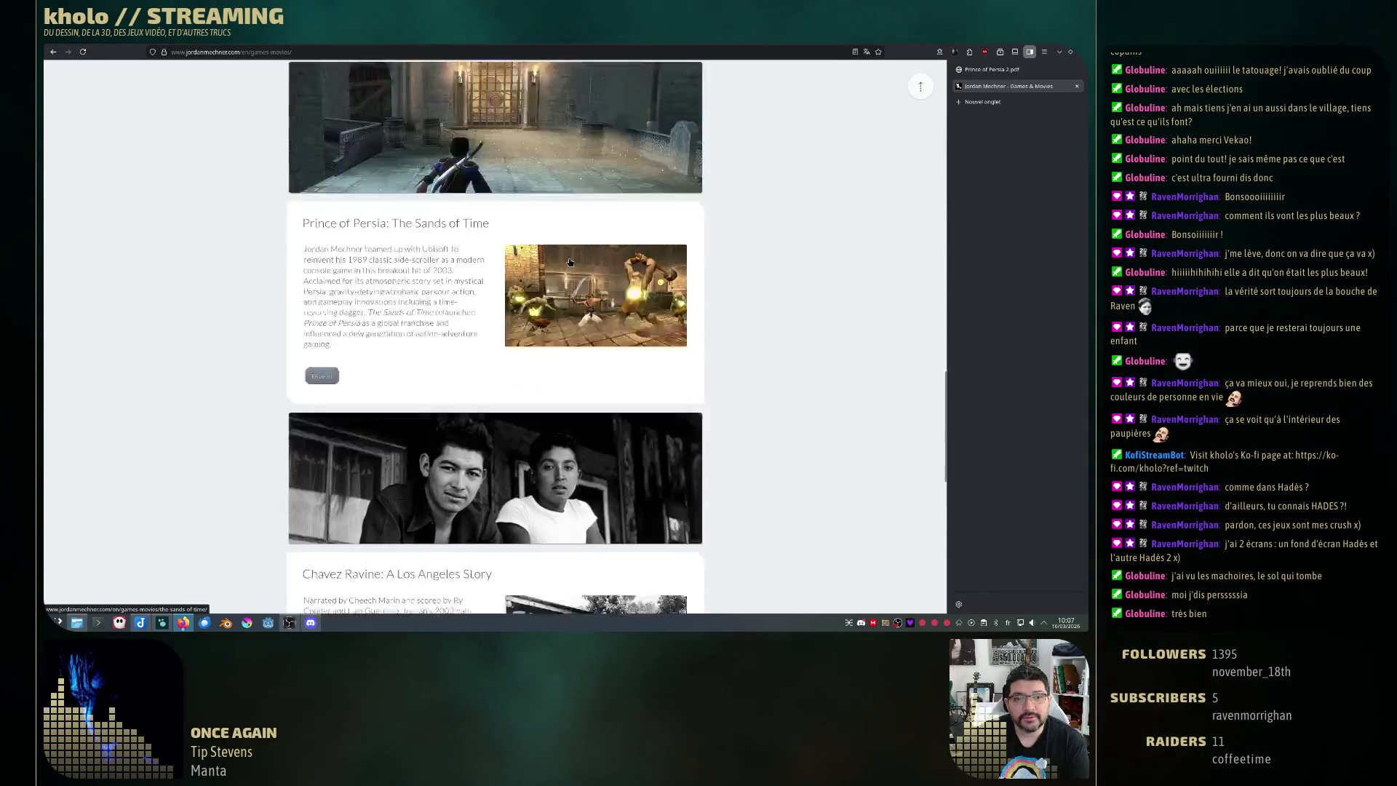
{"action": "scroll", "coordinate": [569, 262], "scroll_direction": "down", "scroll_amount": 3}
{"action": "scroll", "coordinate": [569, 261], "scroll_direction": "down", "scroll_amount": 5}
{"action": "scroll", "coordinate": [568, 262], "scroll_direction": "down", "scroll_amount": 3}
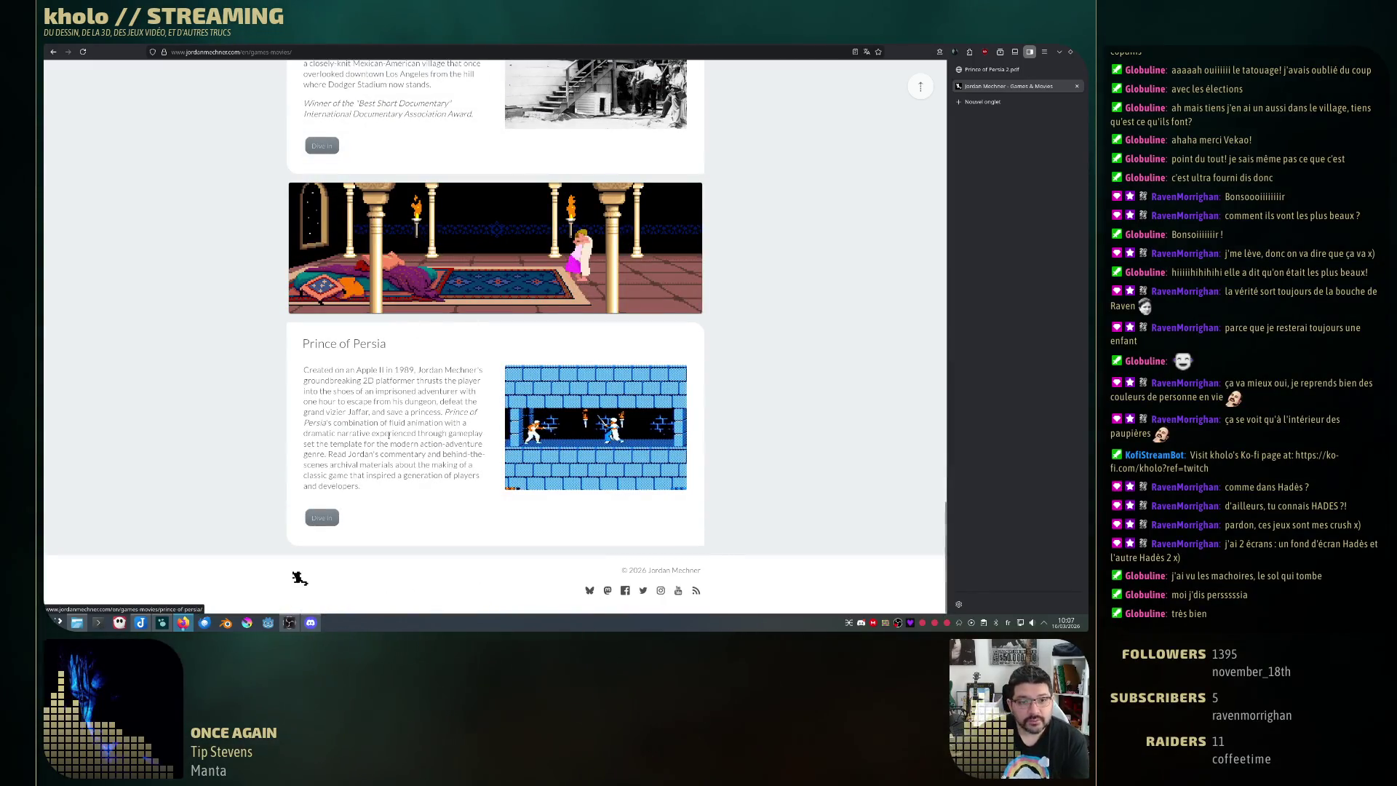
{"action": "left_click", "coordinate": [323, 516]}
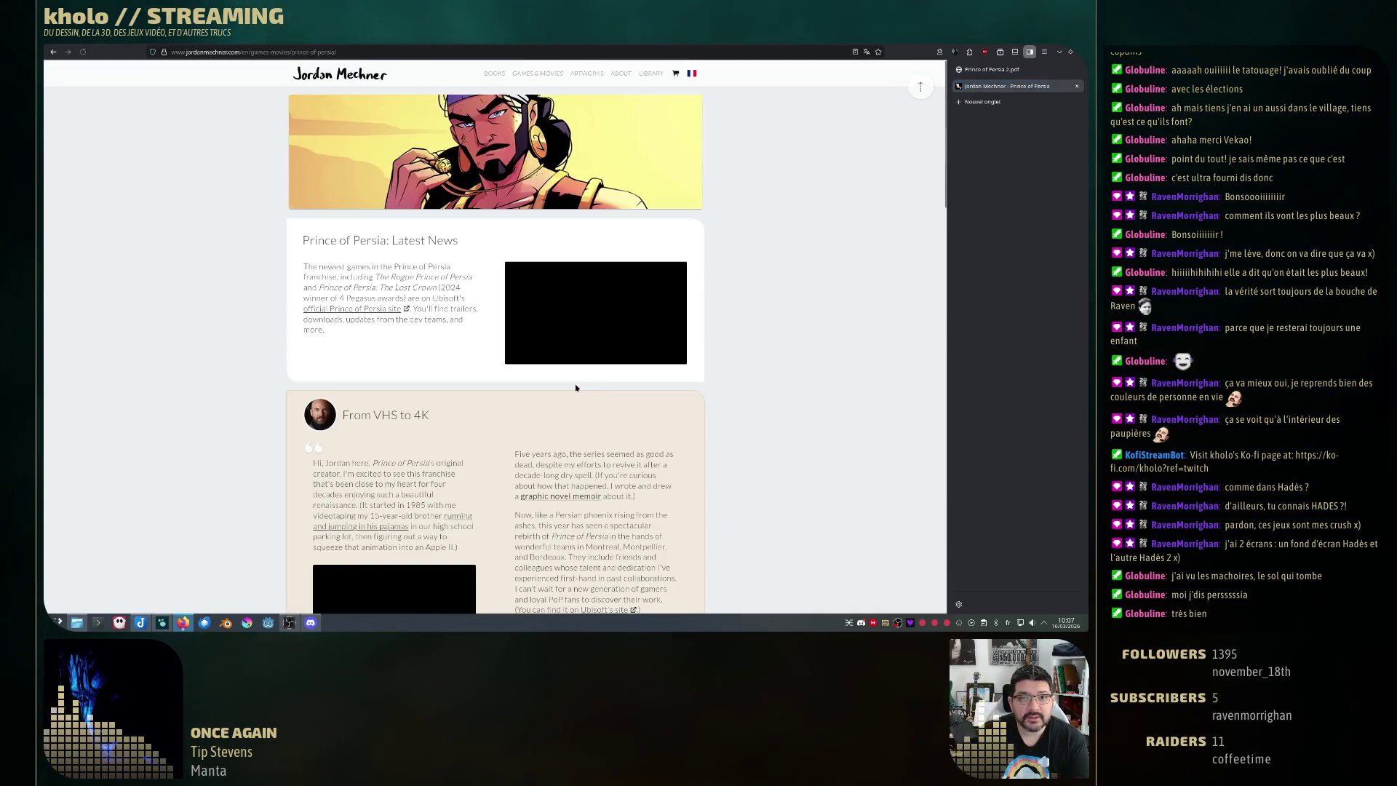
{"action": "scroll", "coordinate": [576, 387], "scroll_direction": "down", "scroll_amount": 2}
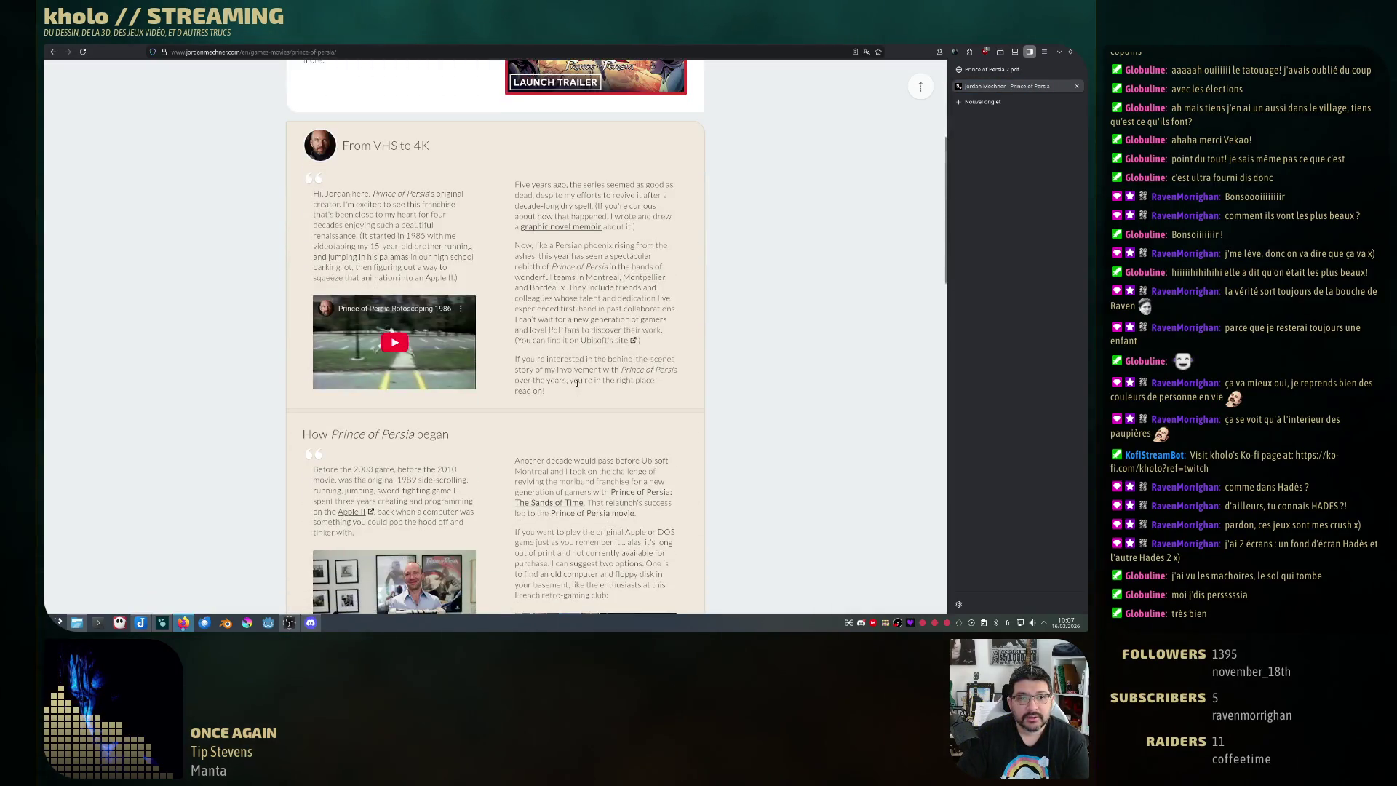
{"action": "scroll", "coordinate": [576, 385], "scroll_direction": "down", "scroll_amount": 1}
{"action": "scroll", "coordinate": [496, 338], "scroll_direction": "up", "scroll_amount": 2}
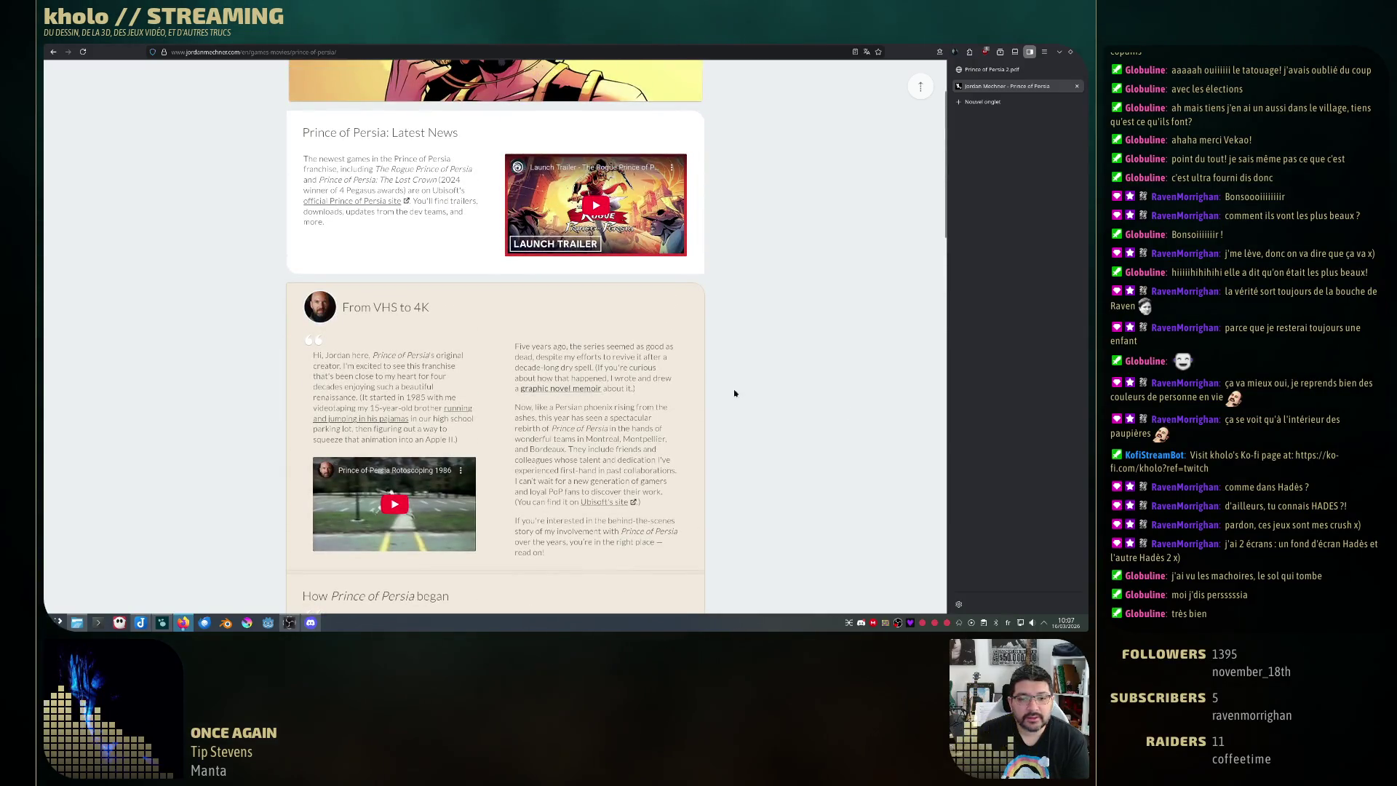
{"action": "scroll", "coordinate": [731, 435], "scroll_direction": "down", "scroll_amount": 2}
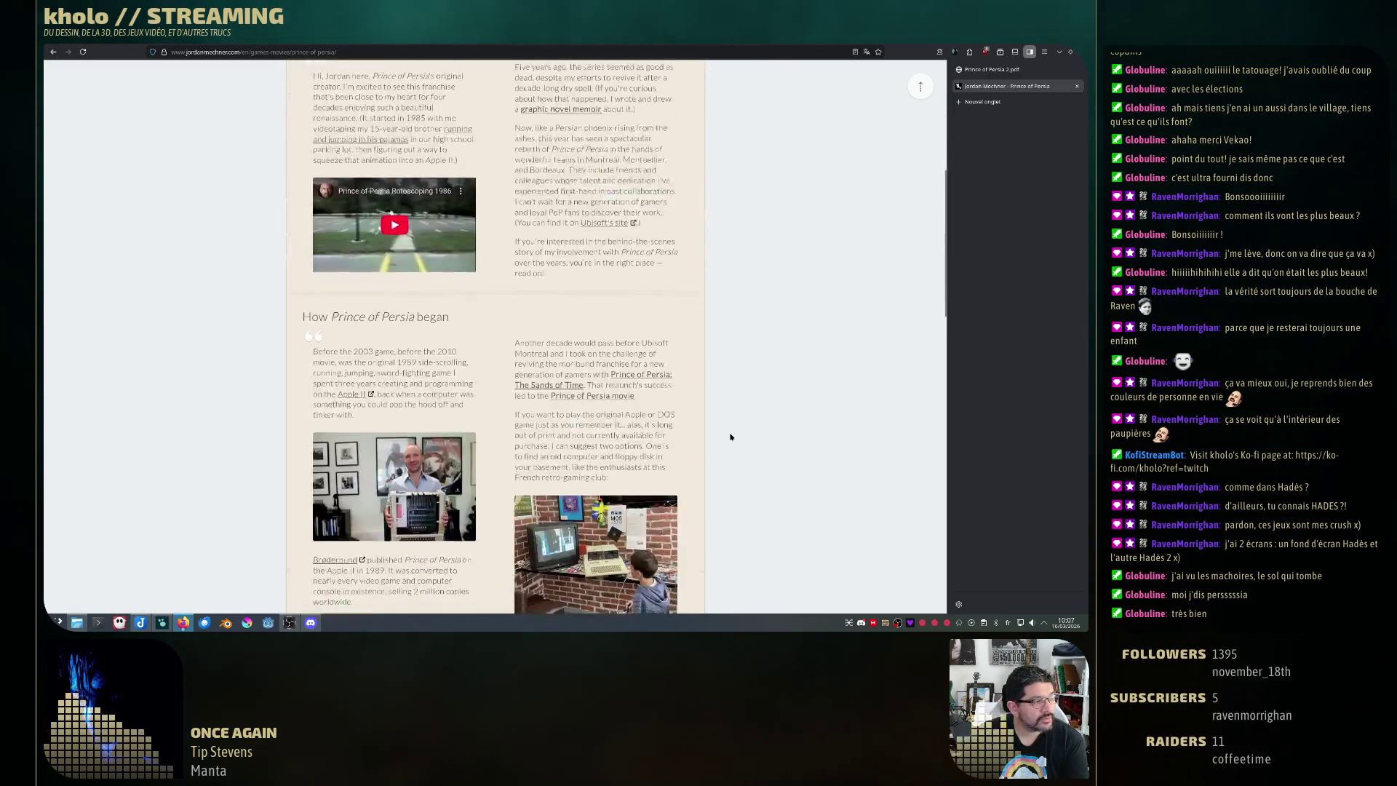
{"action": "scroll", "coordinate": [730, 435], "scroll_direction": "down", "scroll_amount": 2}
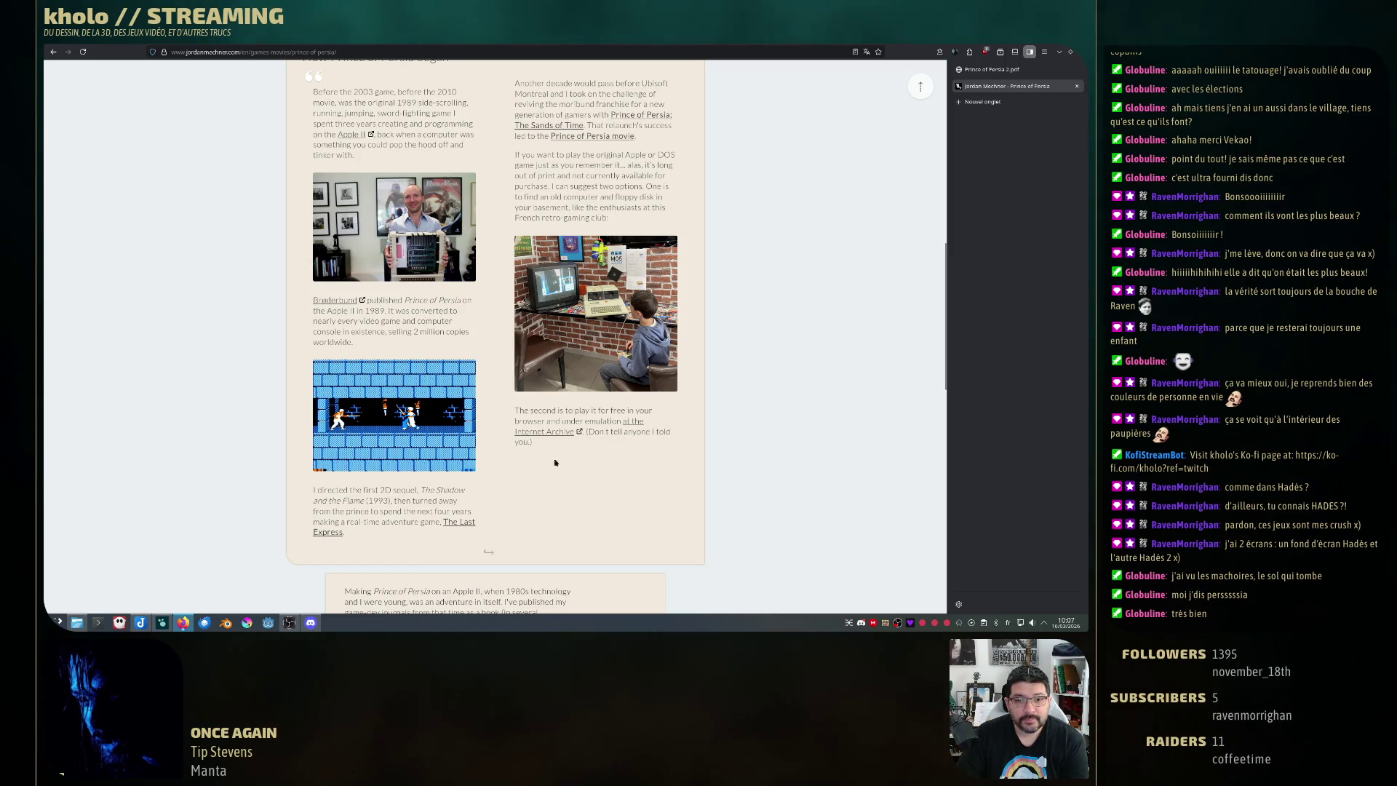
{"action": "left_click", "coordinate": [633, 507]}
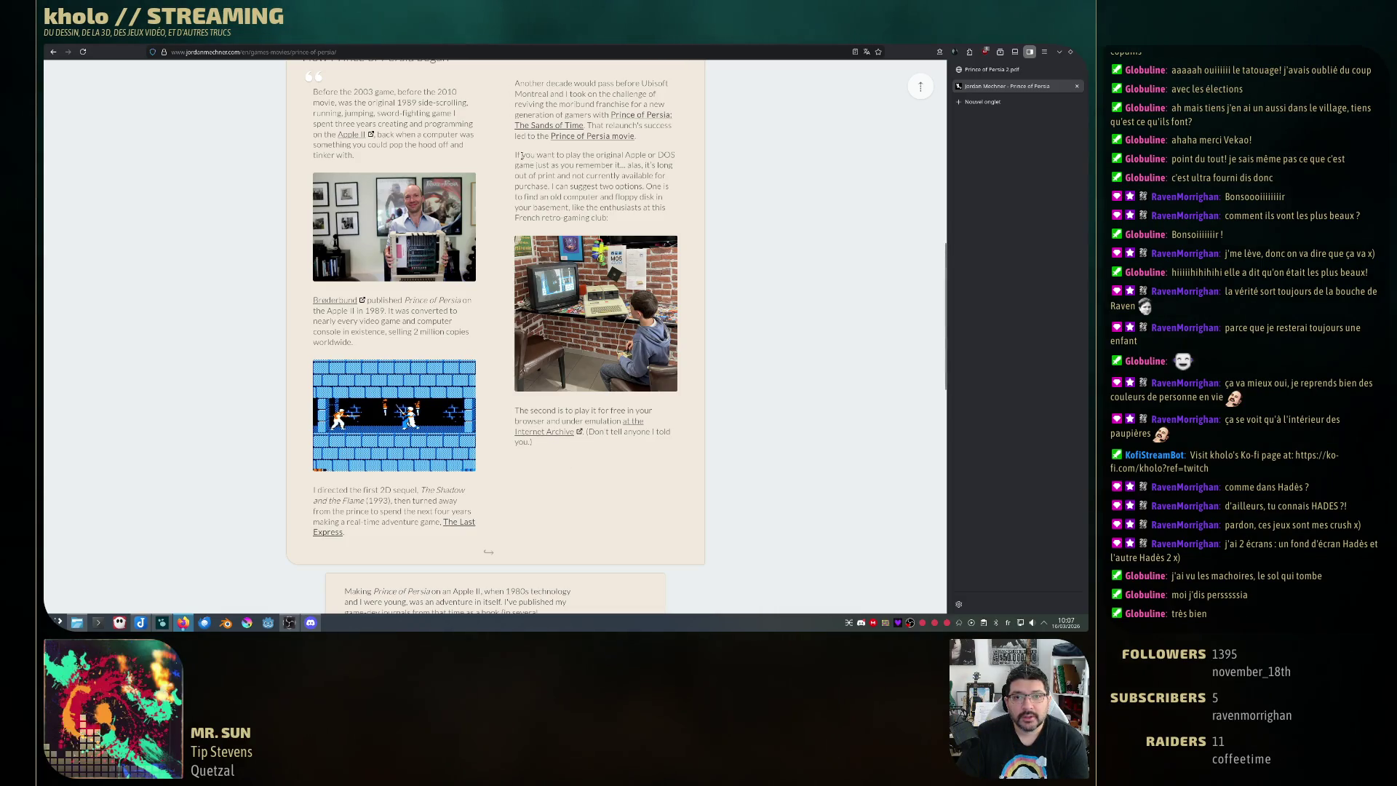
{"action": "left_click_drag", "start_coordinate": [521, 157], "coordinate": [674, 156]}
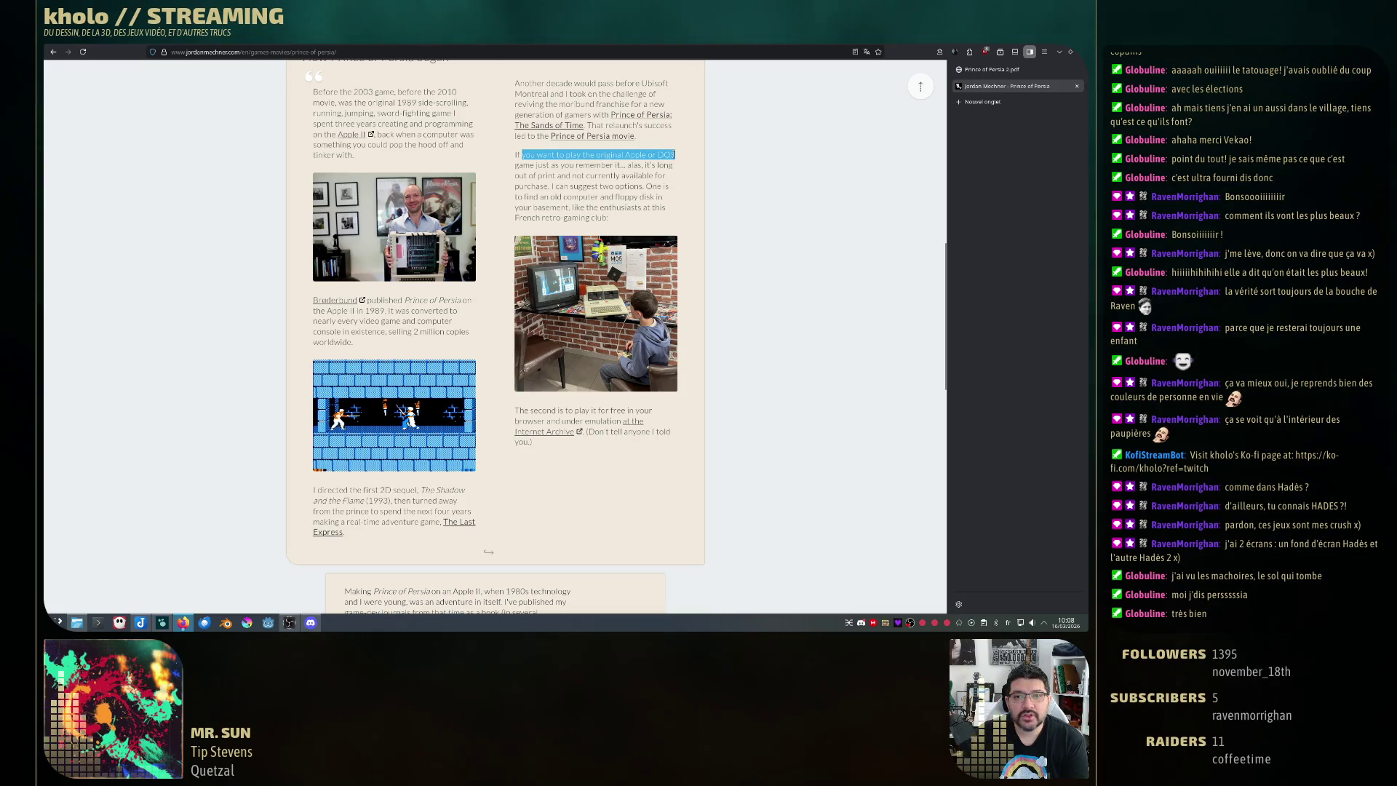
{"action": "left_click_drag", "start_coordinate": [515, 156], "coordinate": [671, 166]}
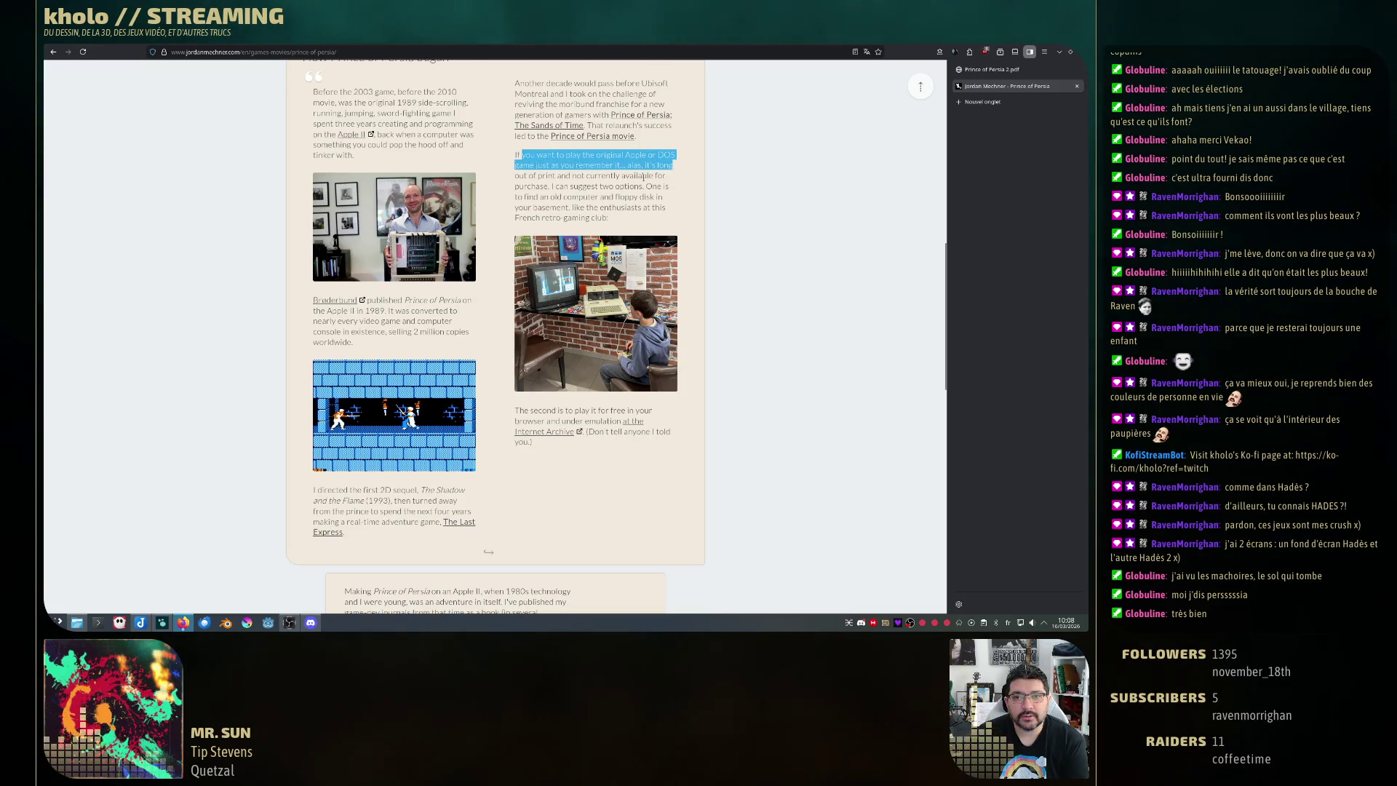
{"action": "left_click", "coordinate": [545, 176]}
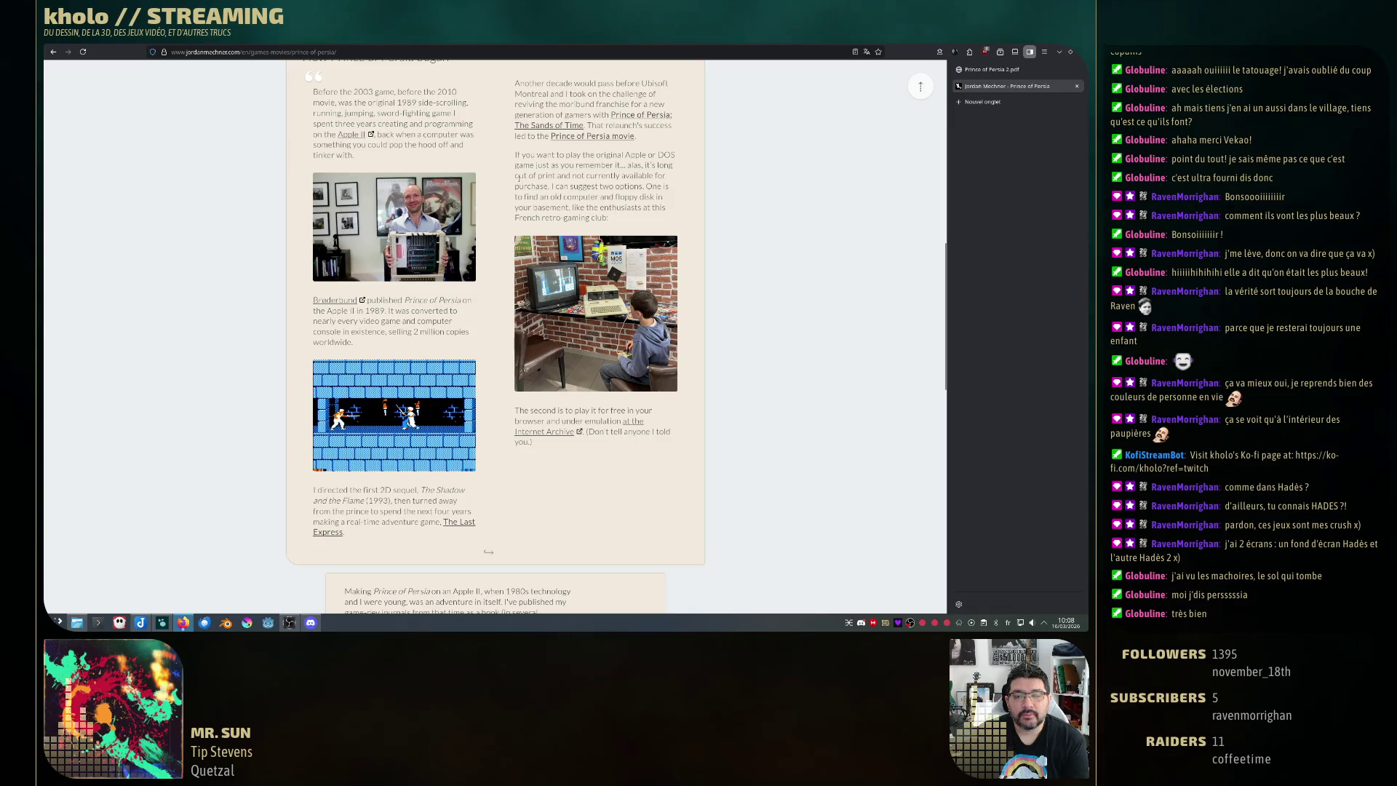
{"action": "left_click_drag", "start_coordinate": [517, 176], "coordinate": [621, 176]}
{"action": "left_click", "coordinate": [630, 197]}
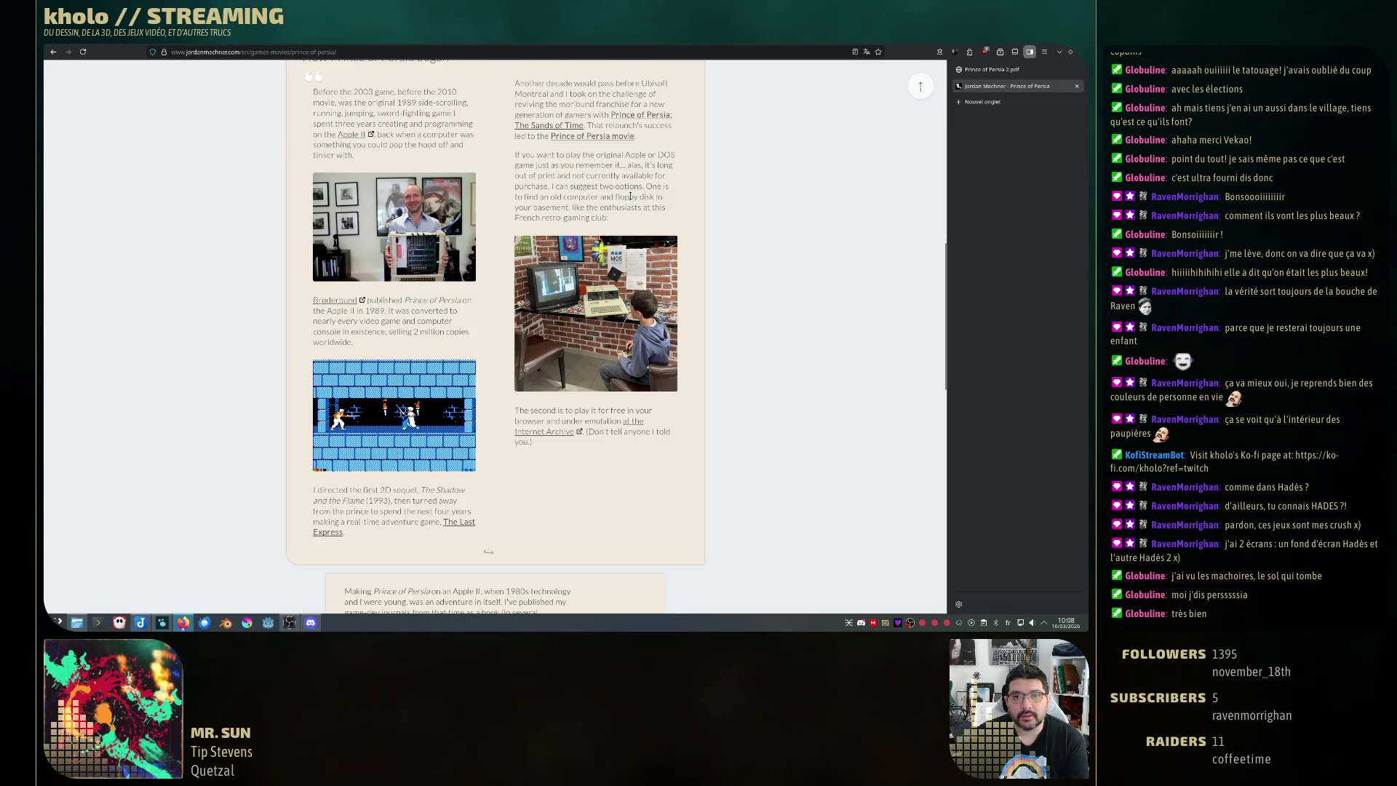
{"action": "left_click_drag", "start_coordinate": [576, 177], "coordinate": [653, 186]}
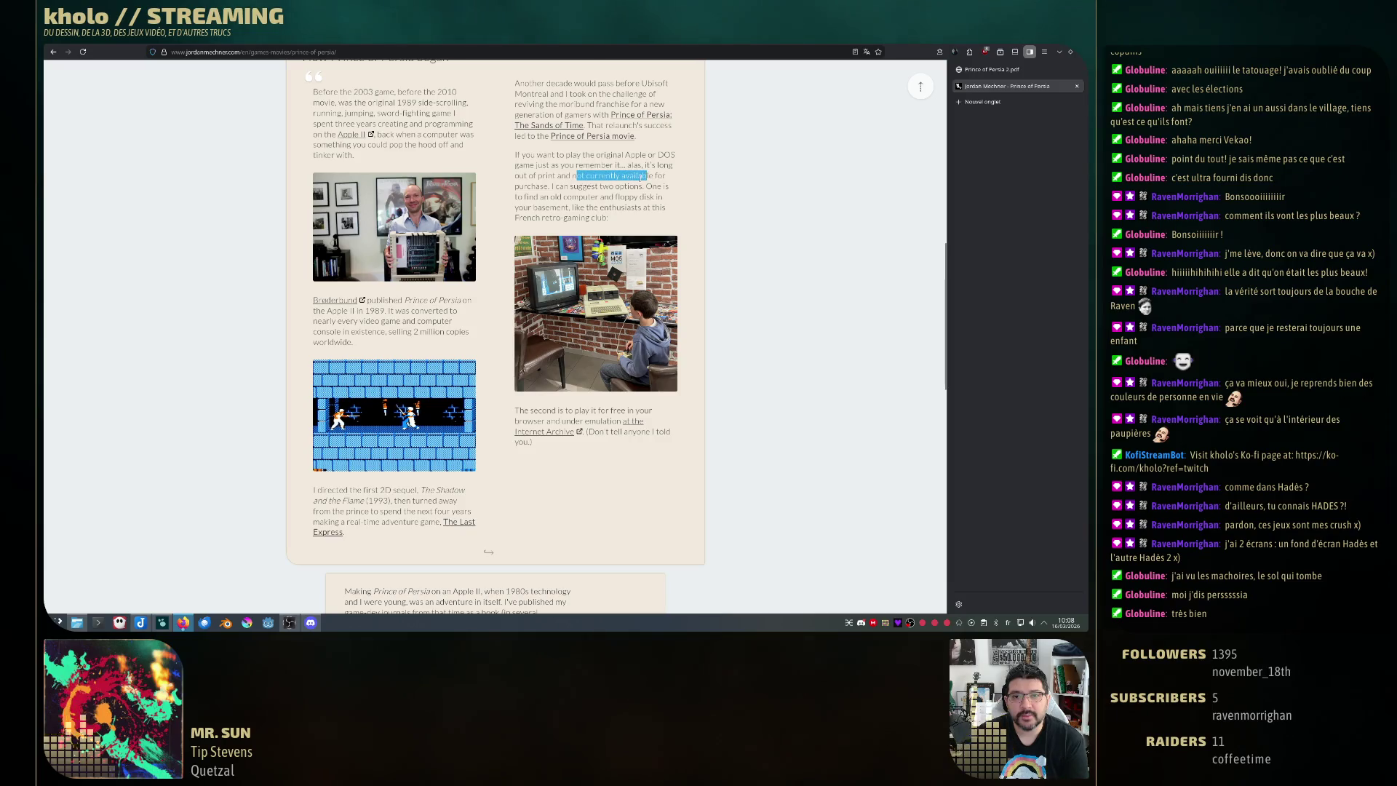
{"action": "left_click", "coordinate": [653, 187]}
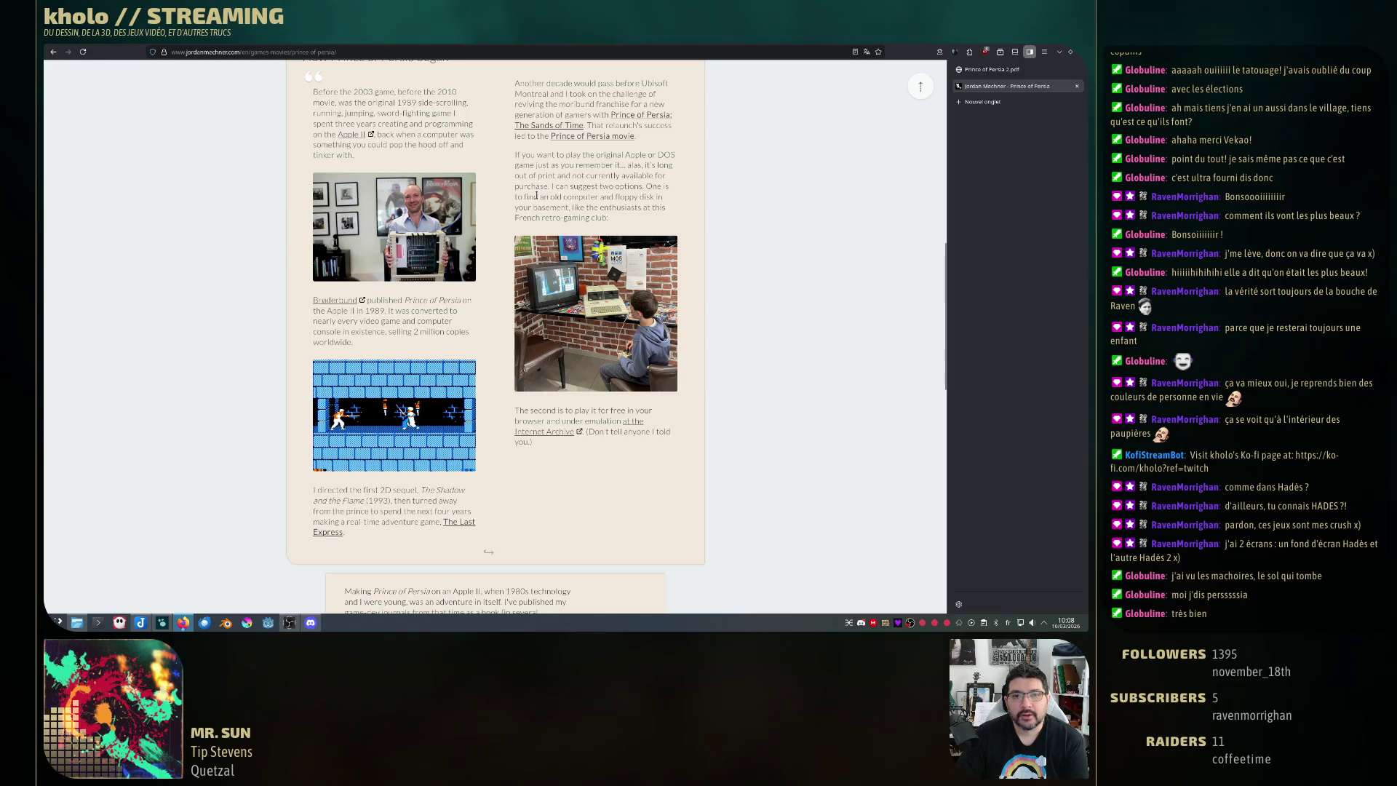
{"action": "mouse_move", "coordinate": [538, 197]}
{"action": "left_mouse_down"}
{"action": "mouse_move", "coordinate": [625, 186]}
{"action": "mouse_move", "coordinate": [669, 198]}
{"action": "left_mouse_up"}
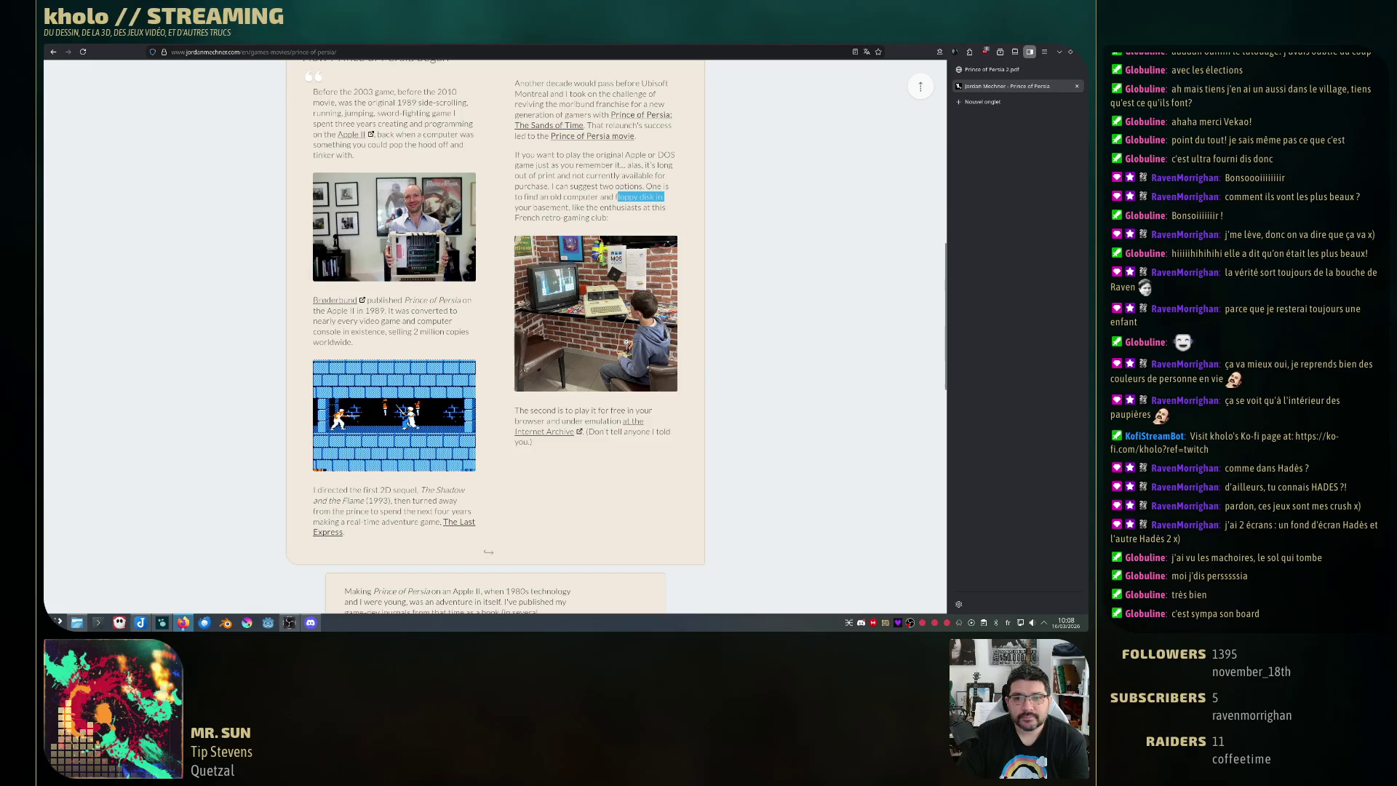
{"action": "left_click_drag", "start_coordinate": [519, 411], "coordinate": [662, 419]}
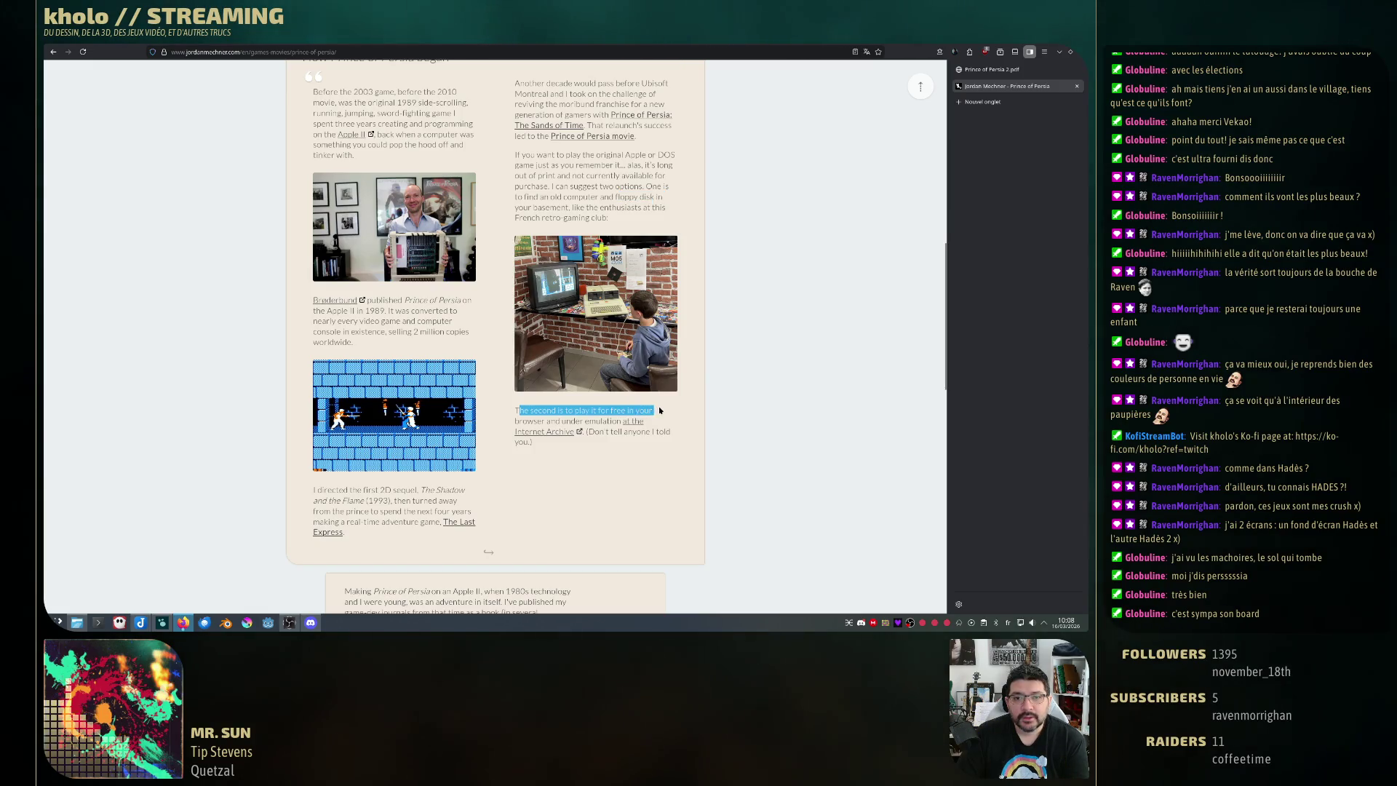
{"action": "left_click", "coordinate": [636, 468]}
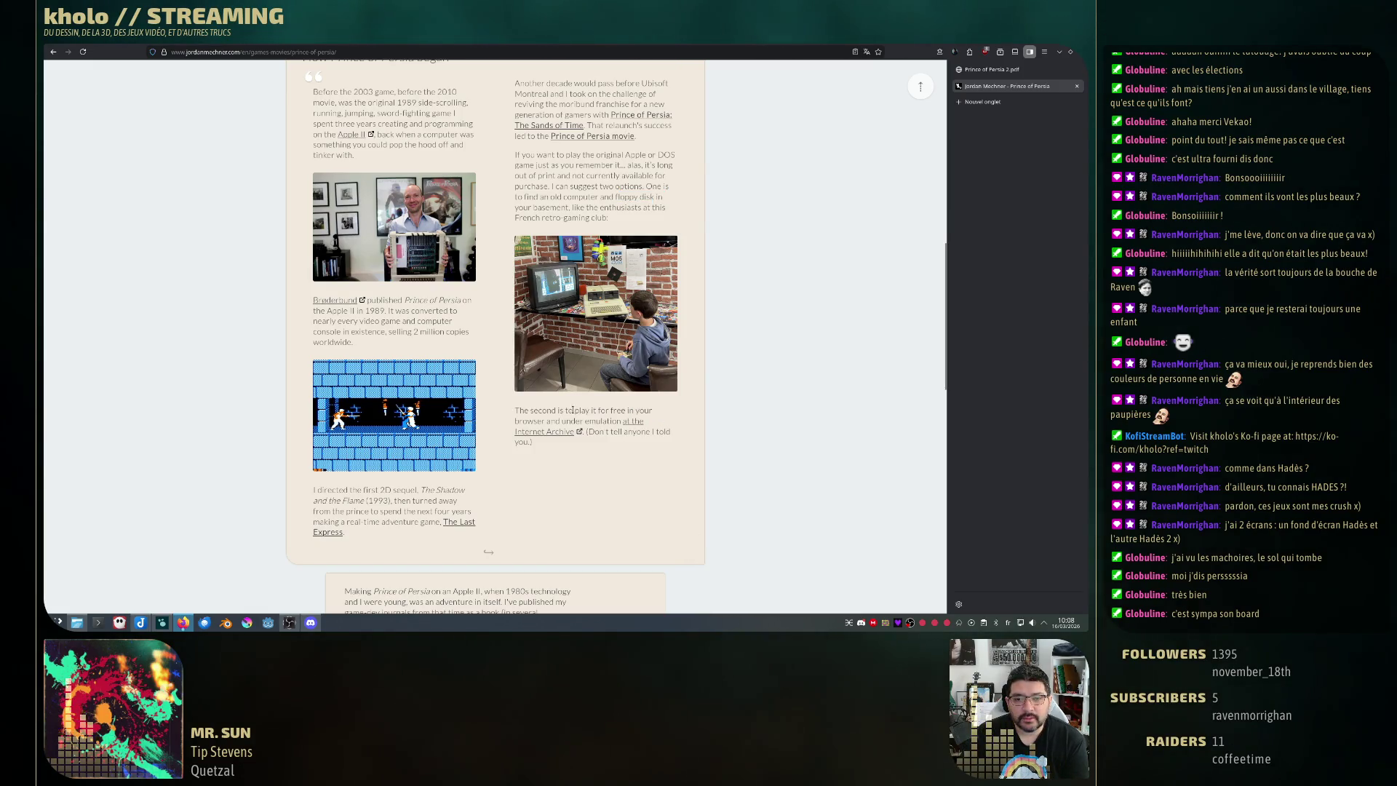
{"action": "left_click_drag", "start_coordinate": [563, 411], "coordinate": [611, 414]}
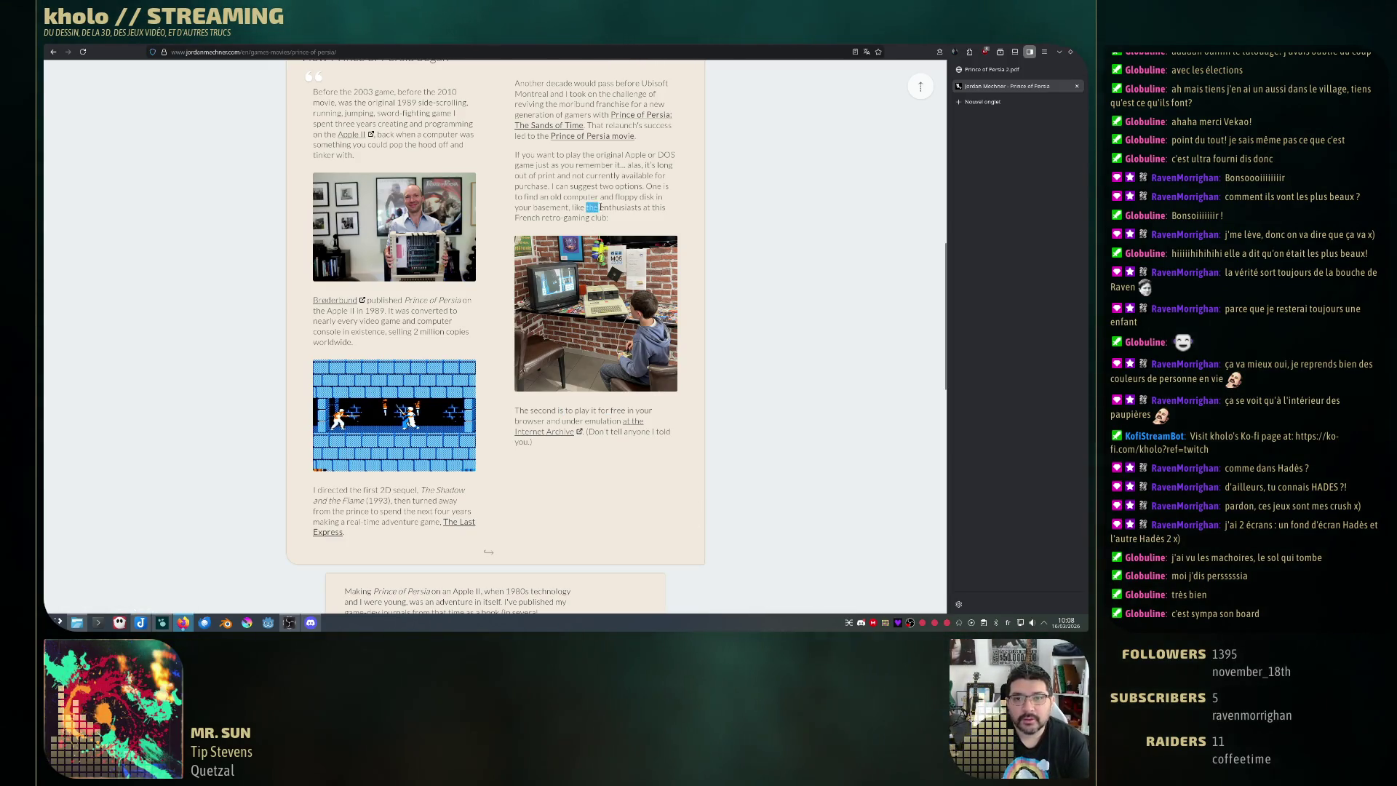
{"action": "left_click_drag", "start_coordinate": [586, 208], "coordinate": [666, 207]}
{"action": "left_click_drag", "start_coordinate": [516, 218], "coordinate": [580, 216]}
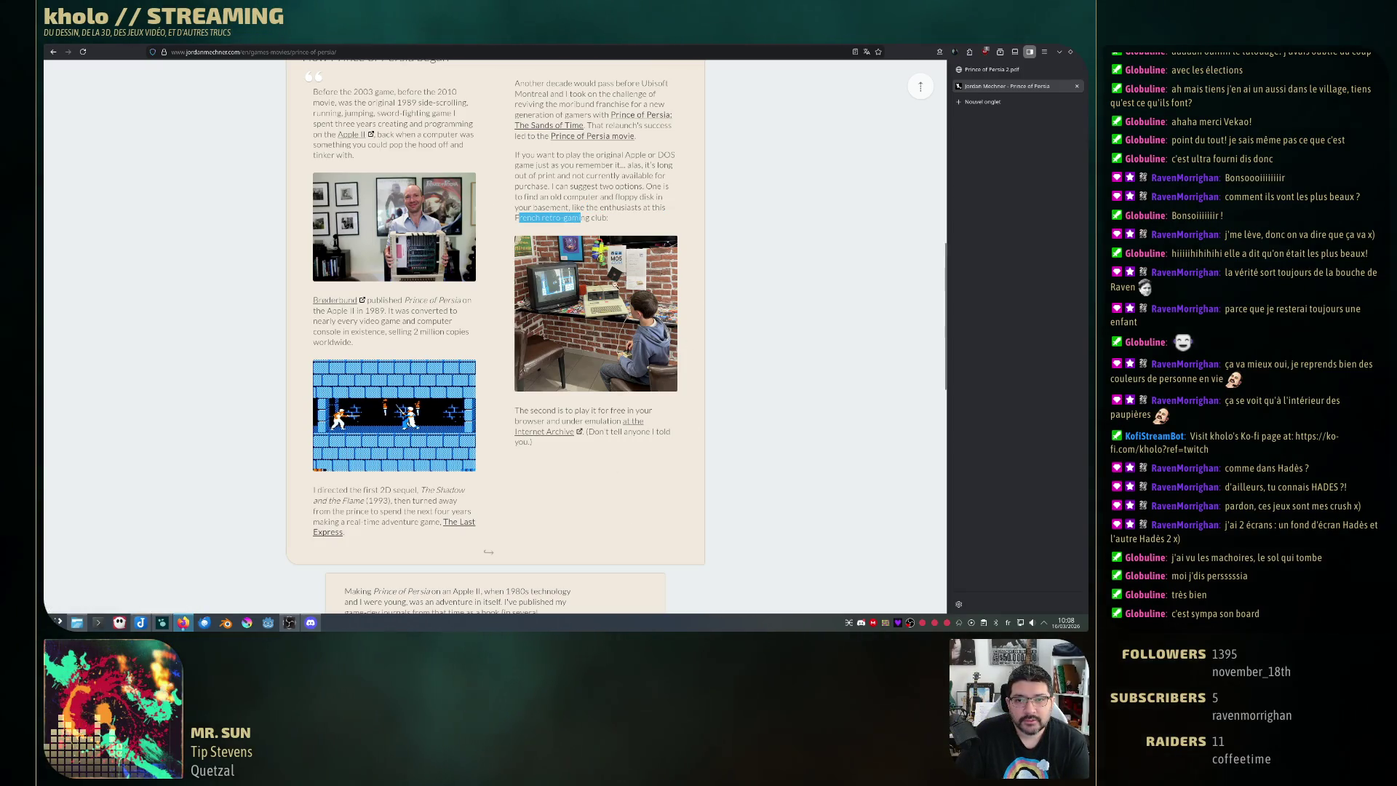
{"action": "left_click", "coordinate": [623, 263]}
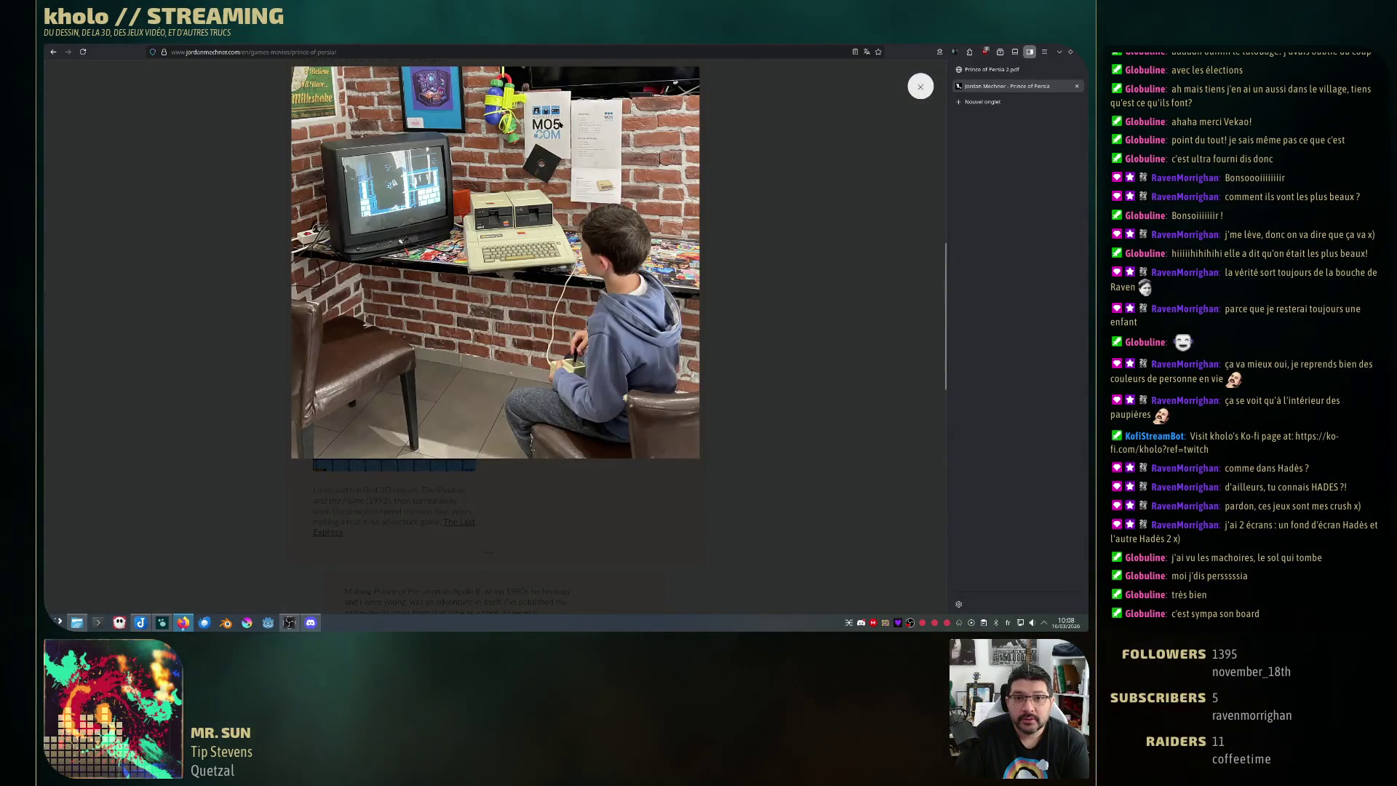
{"action": "left_click", "coordinate": [684, 473]}
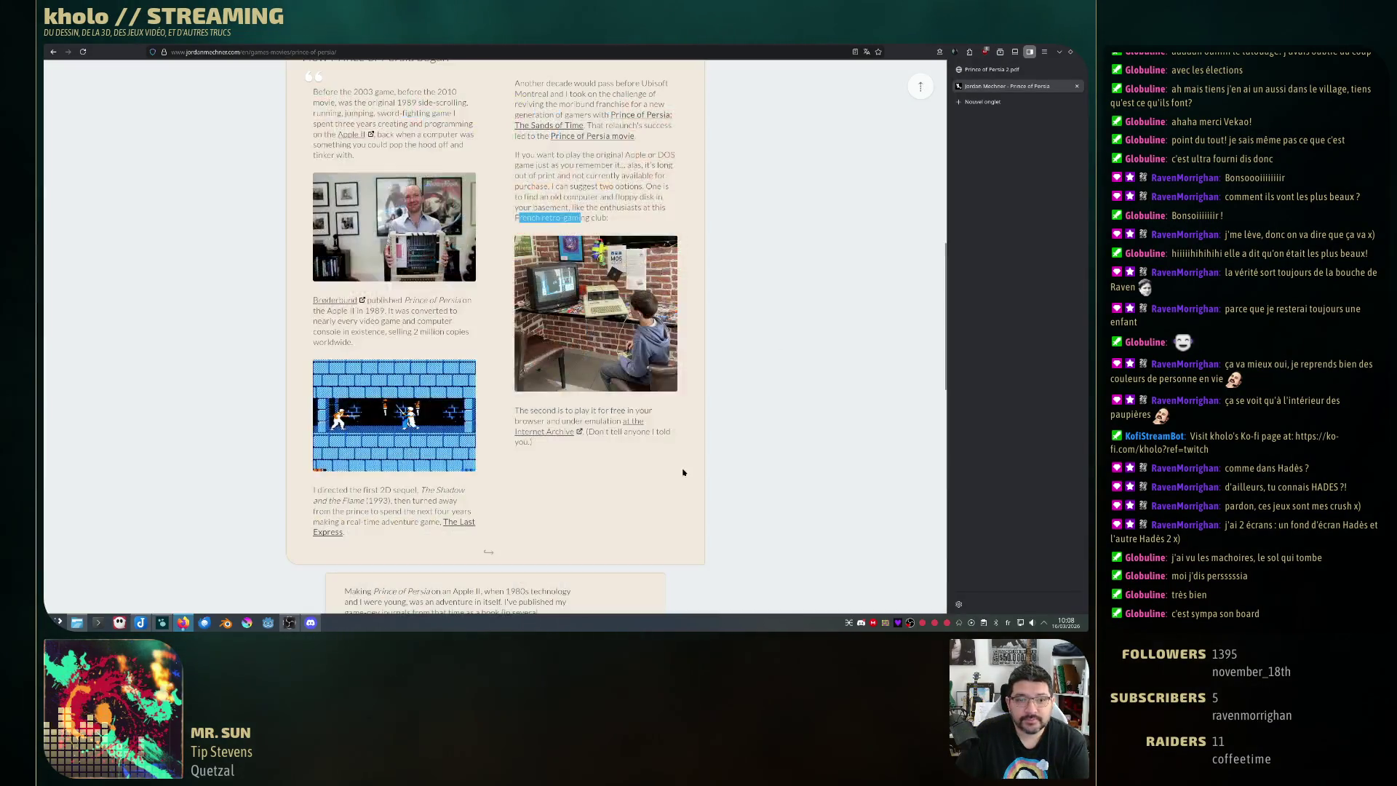
{"action": "scroll", "coordinate": [684, 472], "scroll_direction": "down", "scroll_amount": 5}
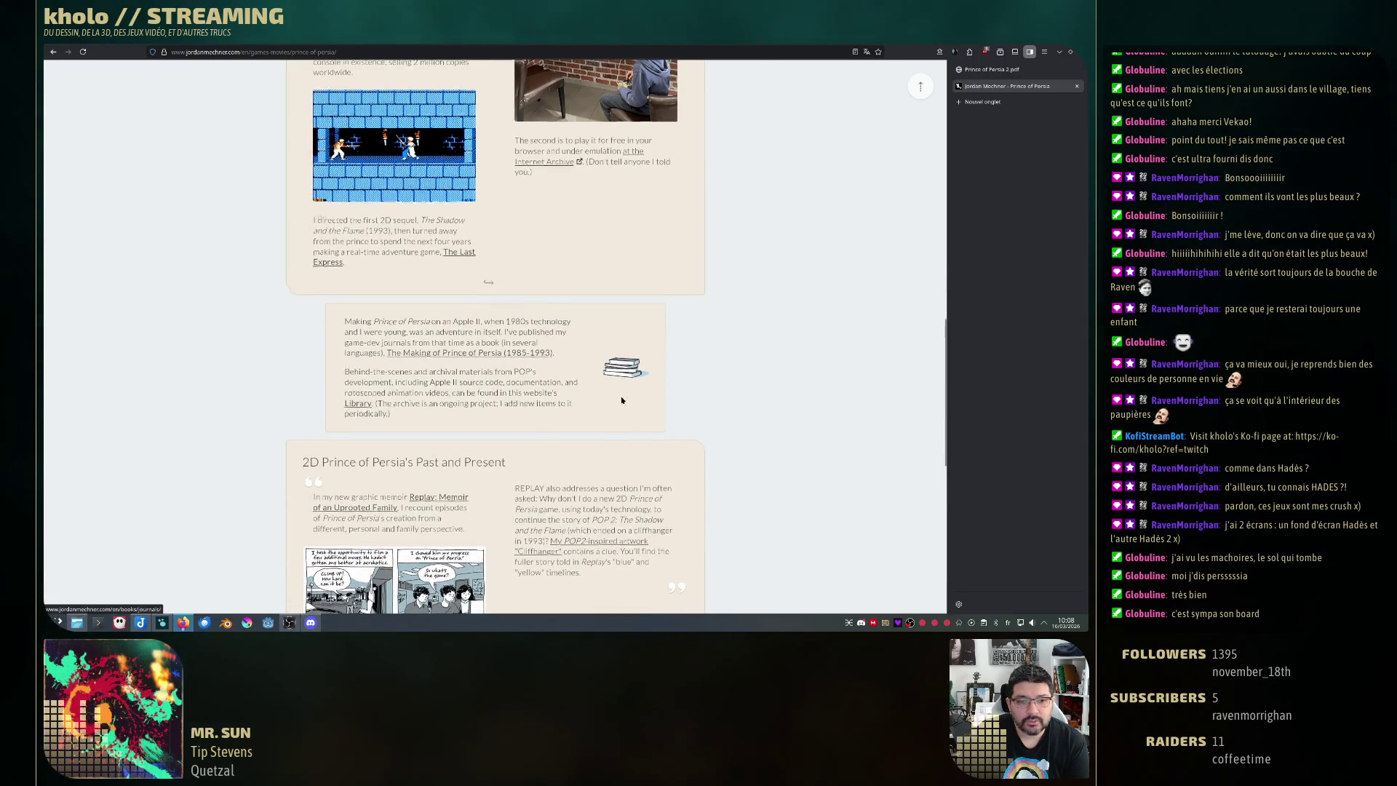
{"action": "scroll", "coordinate": [622, 403], "scroll_direction": "down", "scroll_amount": 5}
{"action": "scroll", "coordinate": [623, 402], "scroll_direction": "down", "scroll_amount": 5}
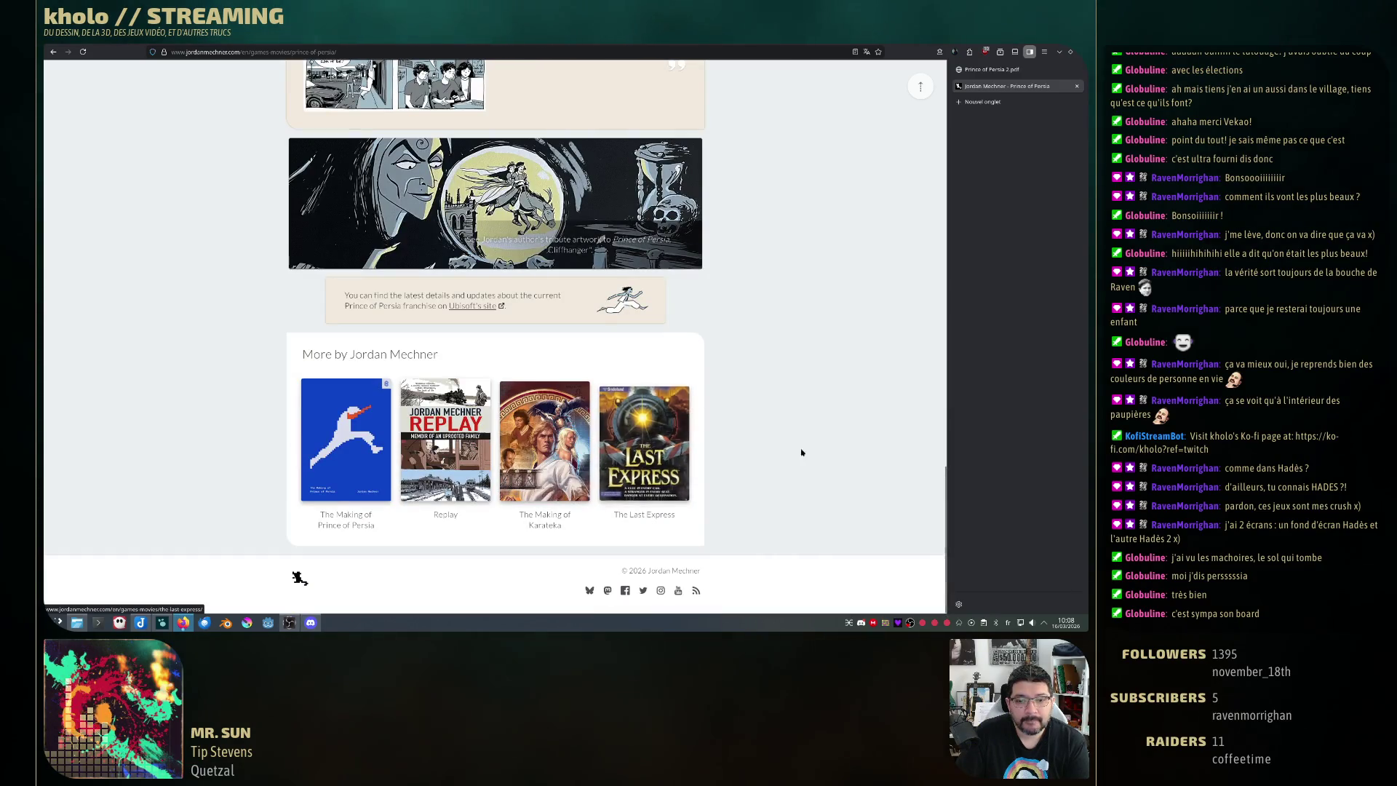
{"action": "scroll", "coordinate": [801, 452], "scroll_direction": "up", "scroll_amount": 3}
{"action": "scroll", "coordinate": [947, 445], "scroll_direction": "up", "scroll_amount": 3}
{"action": "scroll", "coordinate": [946, 445], "scroll_direction": "up", "scroll_amount": 5}
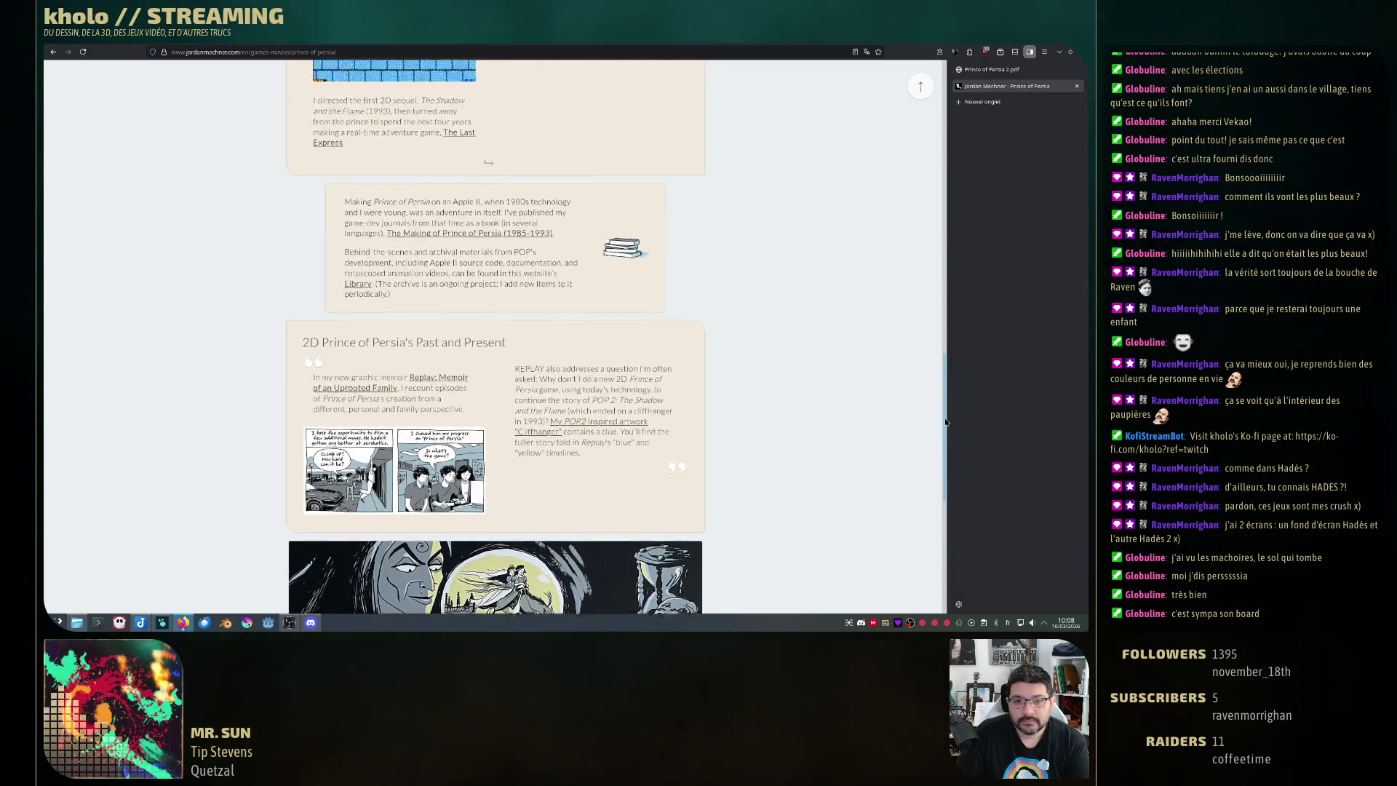
{"action": "scroll", "coordinate": [946, 446], "scroll_direction": "up", "scroll_amount": 5}
- Browse the Artworks, Library and About pages of Mechner's site to reach his biography
{"action": "left_click", "coordinate": [590, 73]}
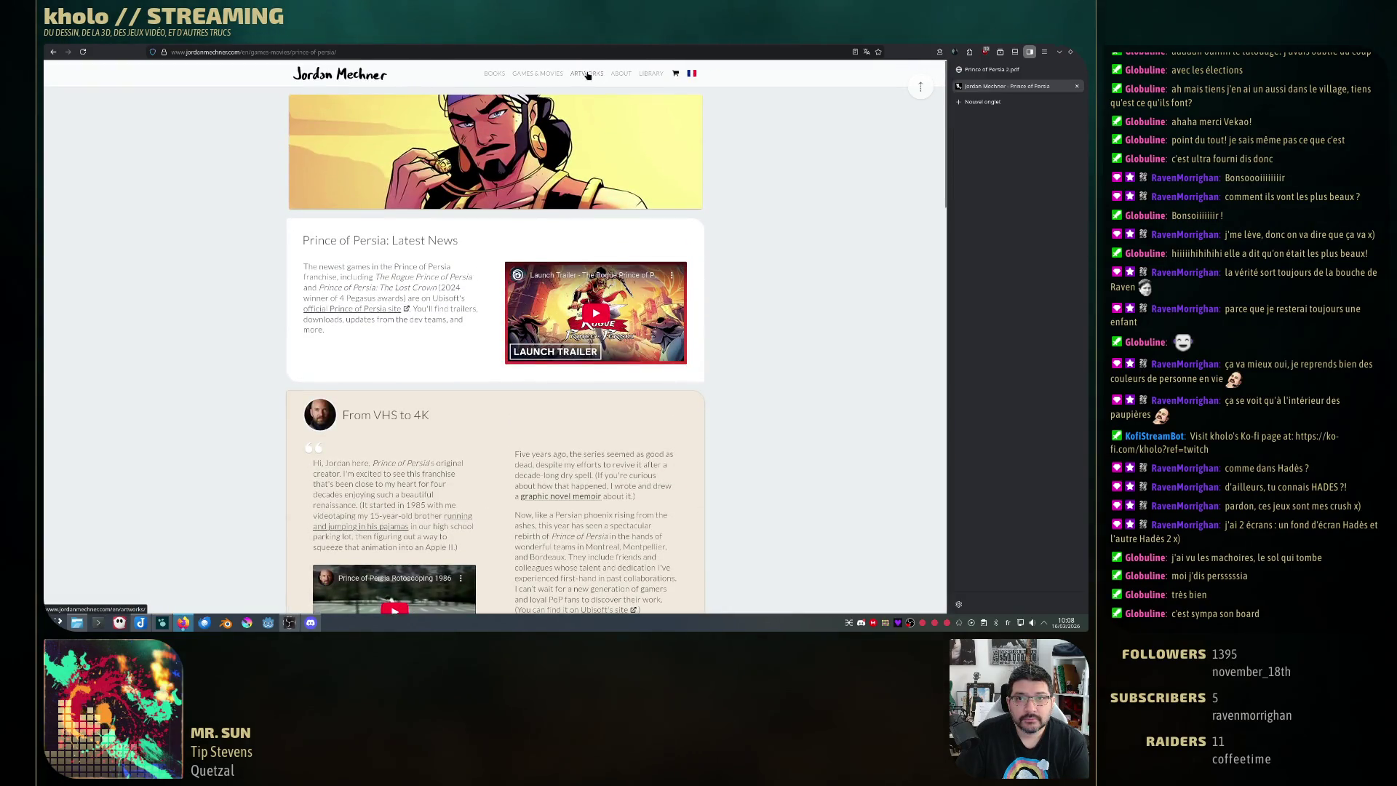
{"action": "scroll", "coordinate": [625, 327], "scroll_direction": "down", "scroll_amount": 3}
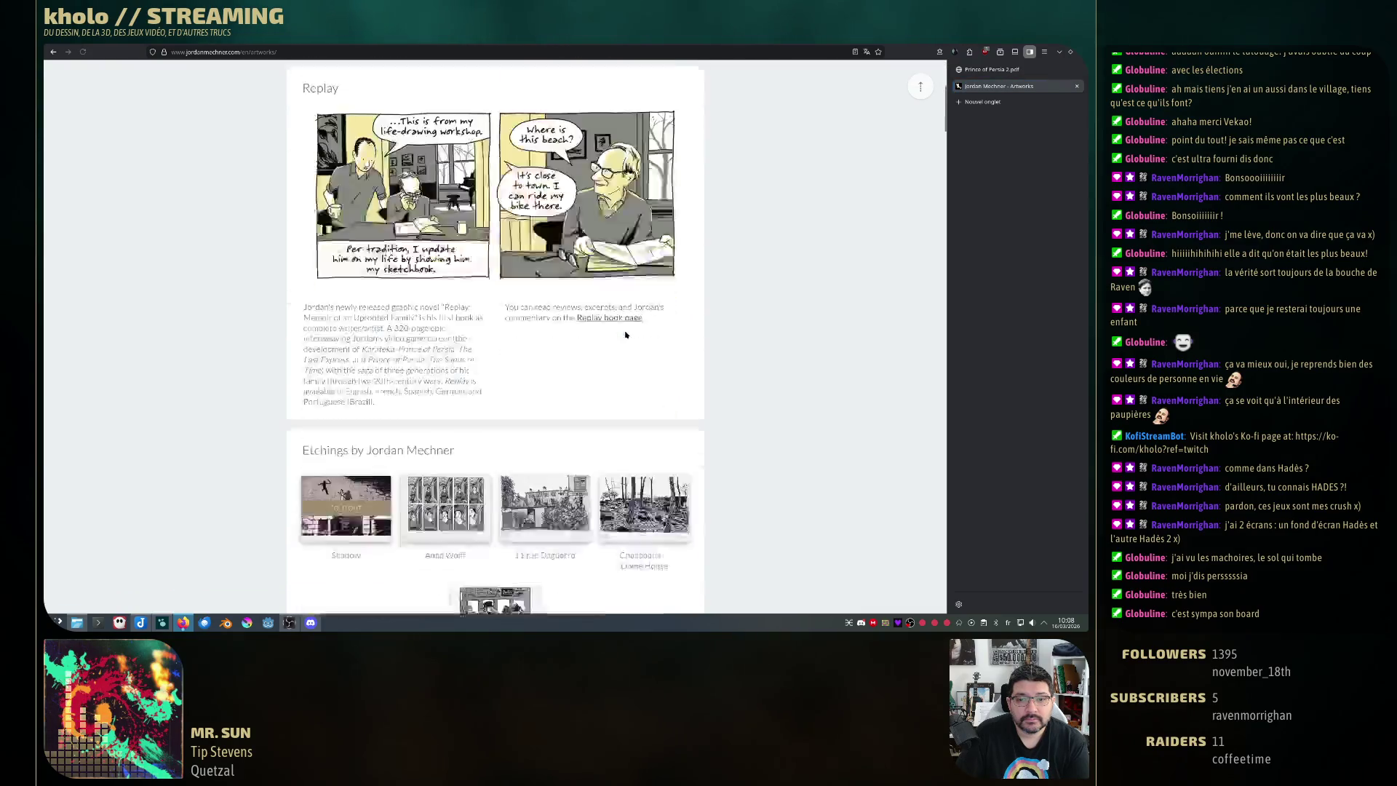
{"action": "scroll", "coordinate": [626, 328], "scroll_direction": "down", "scroll_amount": 2}
{"action": "scroll", "coordinate": [625, 327], "scroll_direction": "up", "scroll_amount": 5}
{"action": "left_click", "coordinate": [621, 73]}
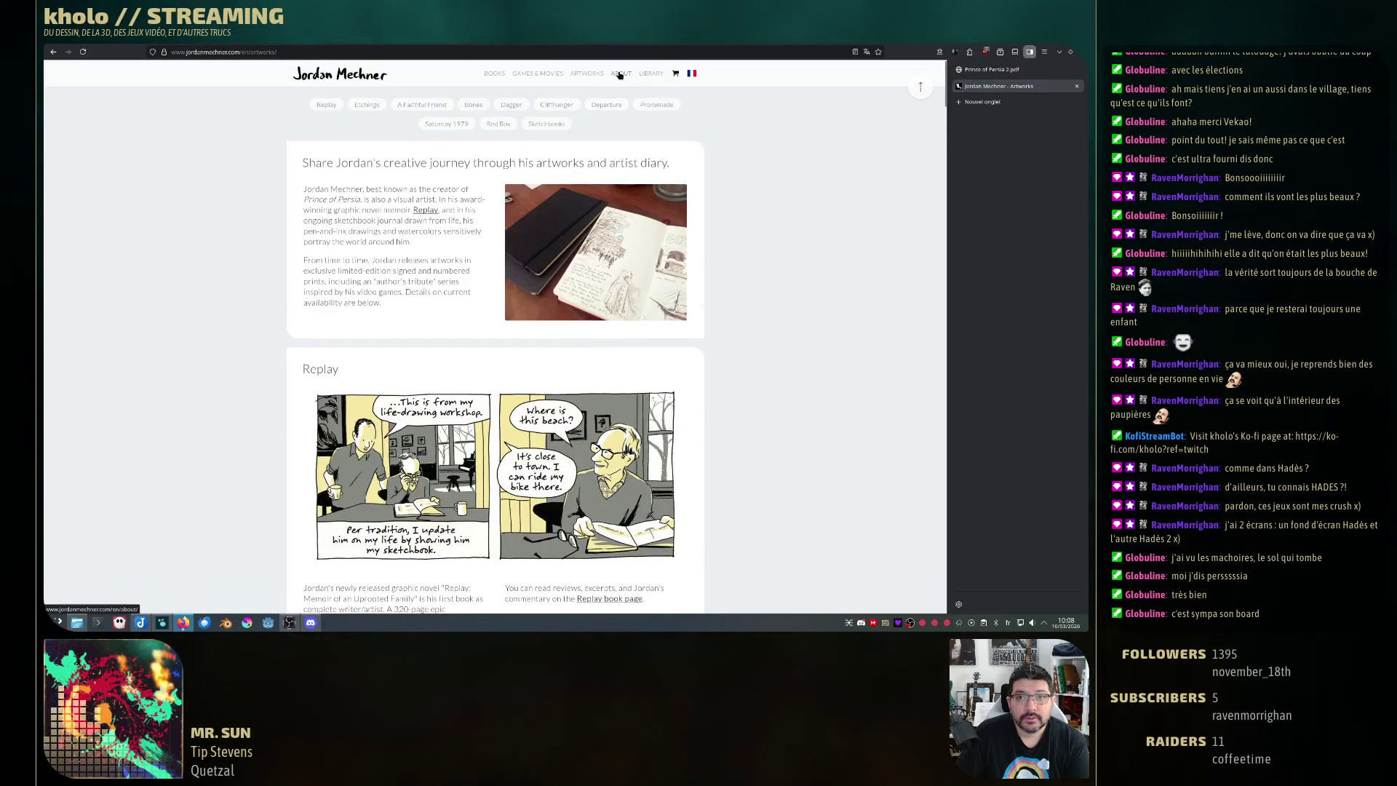
{"action": "left_click", "coordinate": [651, 73]}
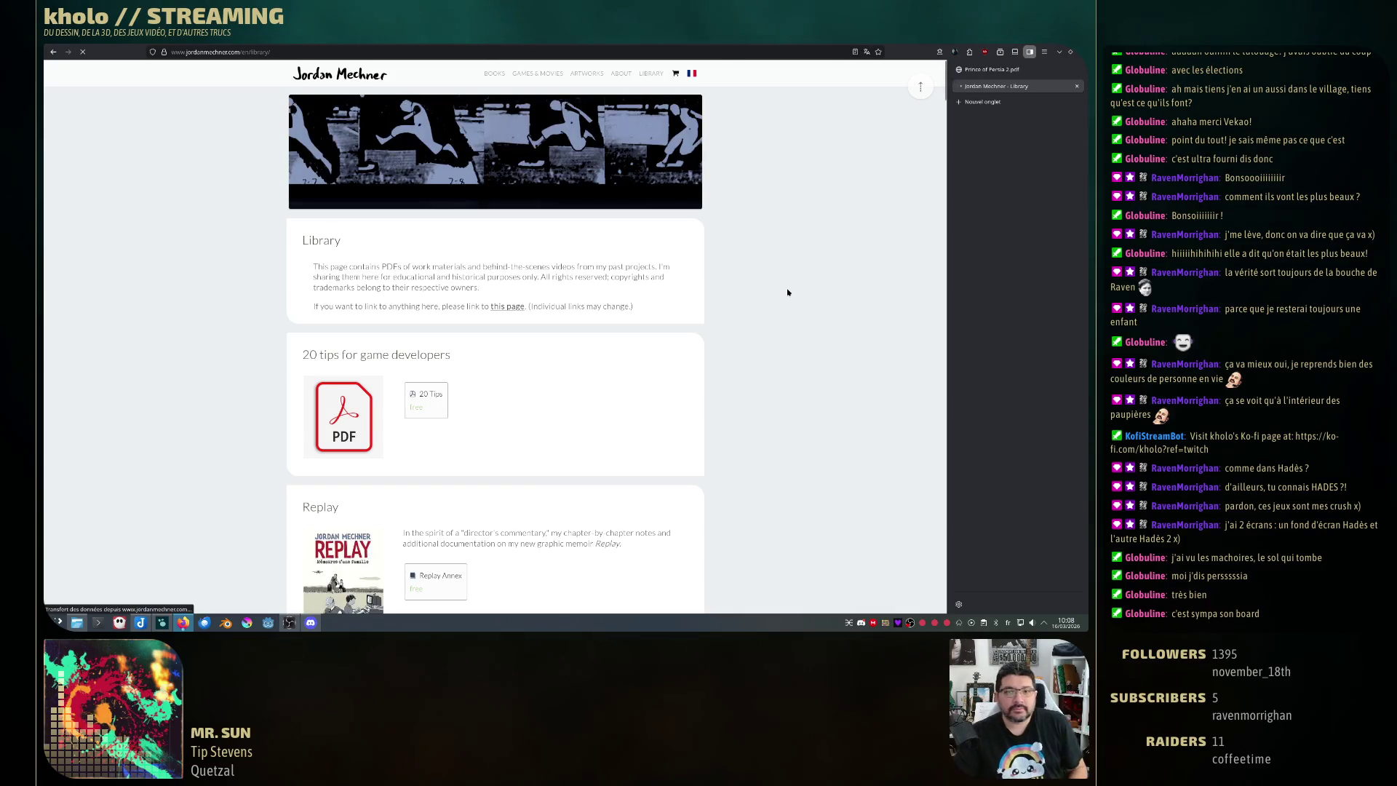
{"action": "left_click", "coordinate": [620, 74]}
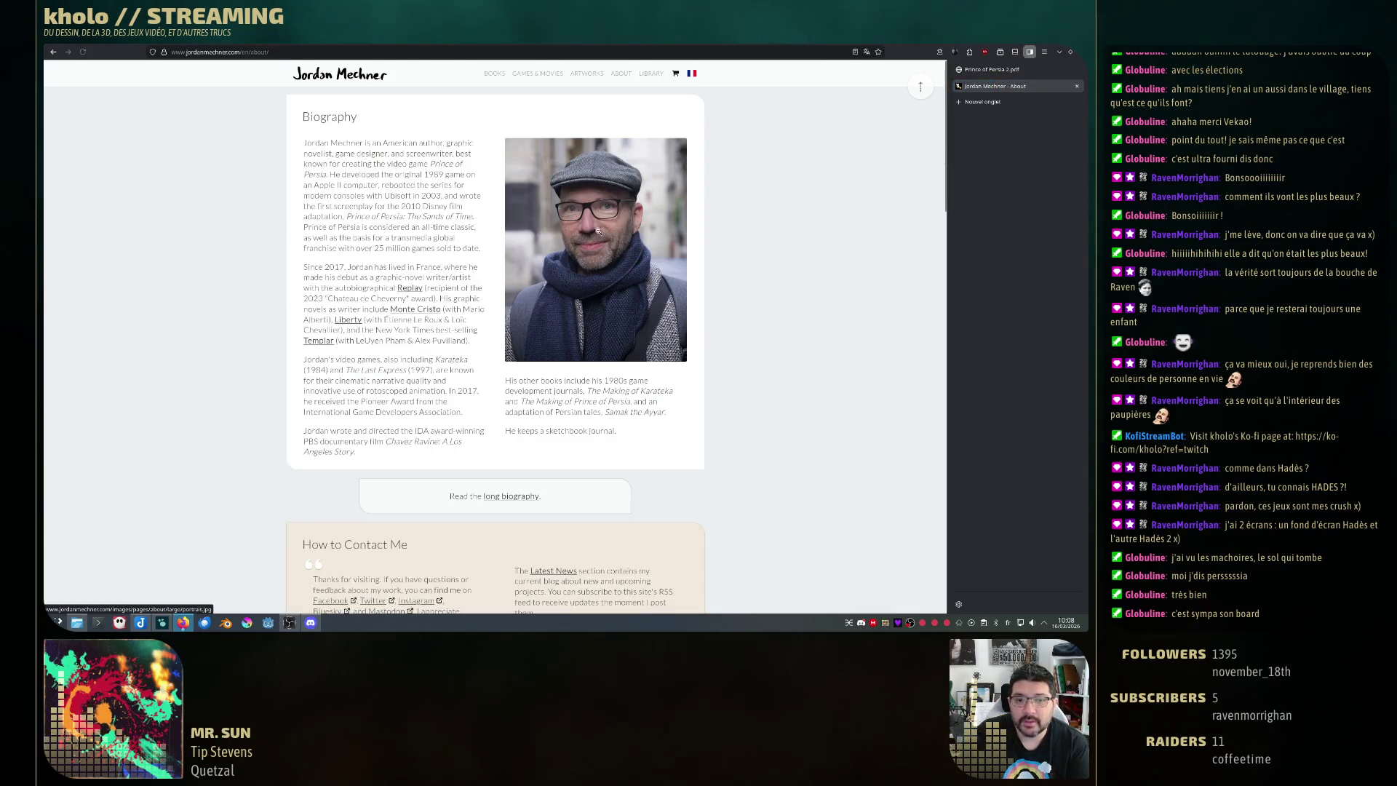
{"action": "scroll", "coordinate": [712, 363], "scroll_direction": "down", "scroll_amount": 3}
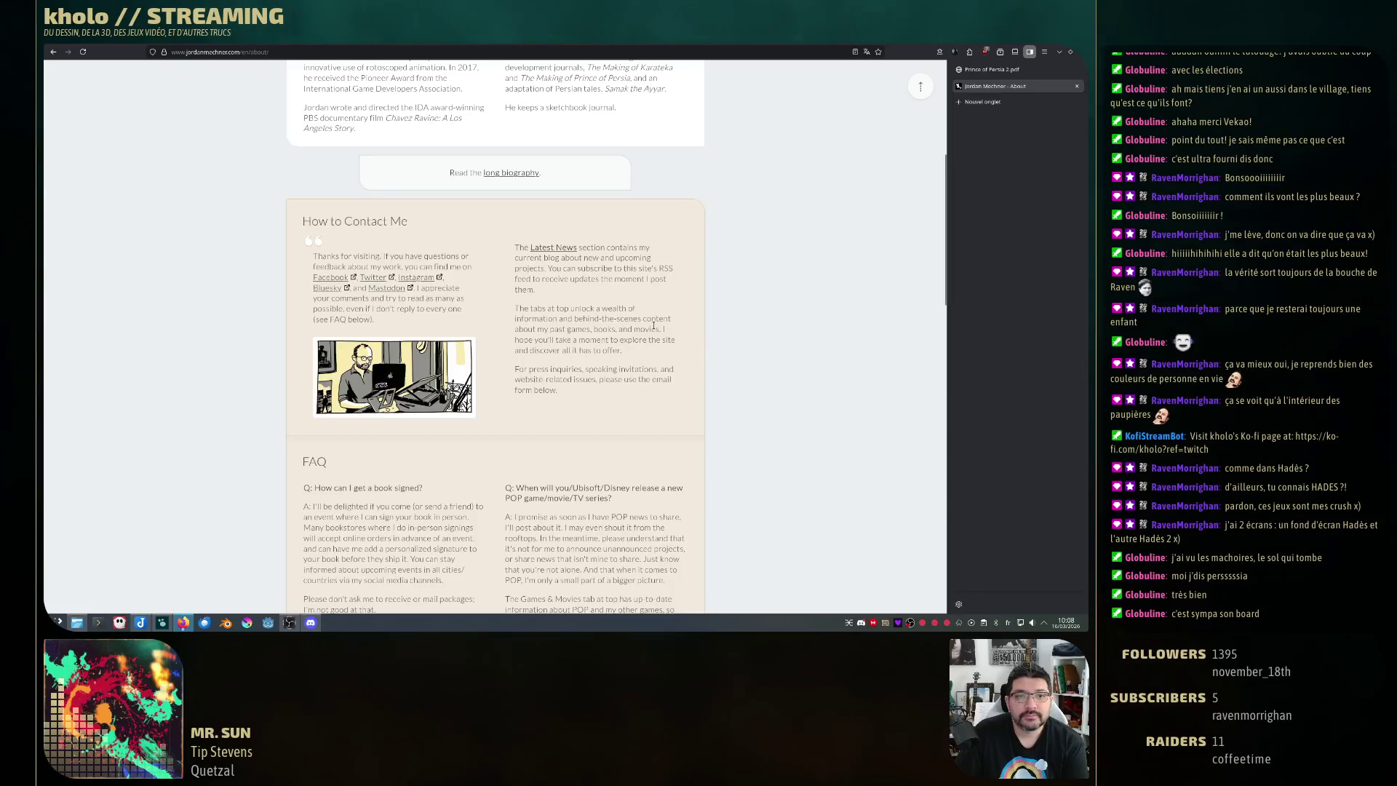
{"action": "scroll", "coordinate": [712, 363], "scroll_direction": "up", "scroll_amount": 3}
- From the Library page, open the 20 Tips and POP Source Documentation PDFs in new tabs and view popsource.pdf
{"action": "left_click", "coordinate": [648, 74]}
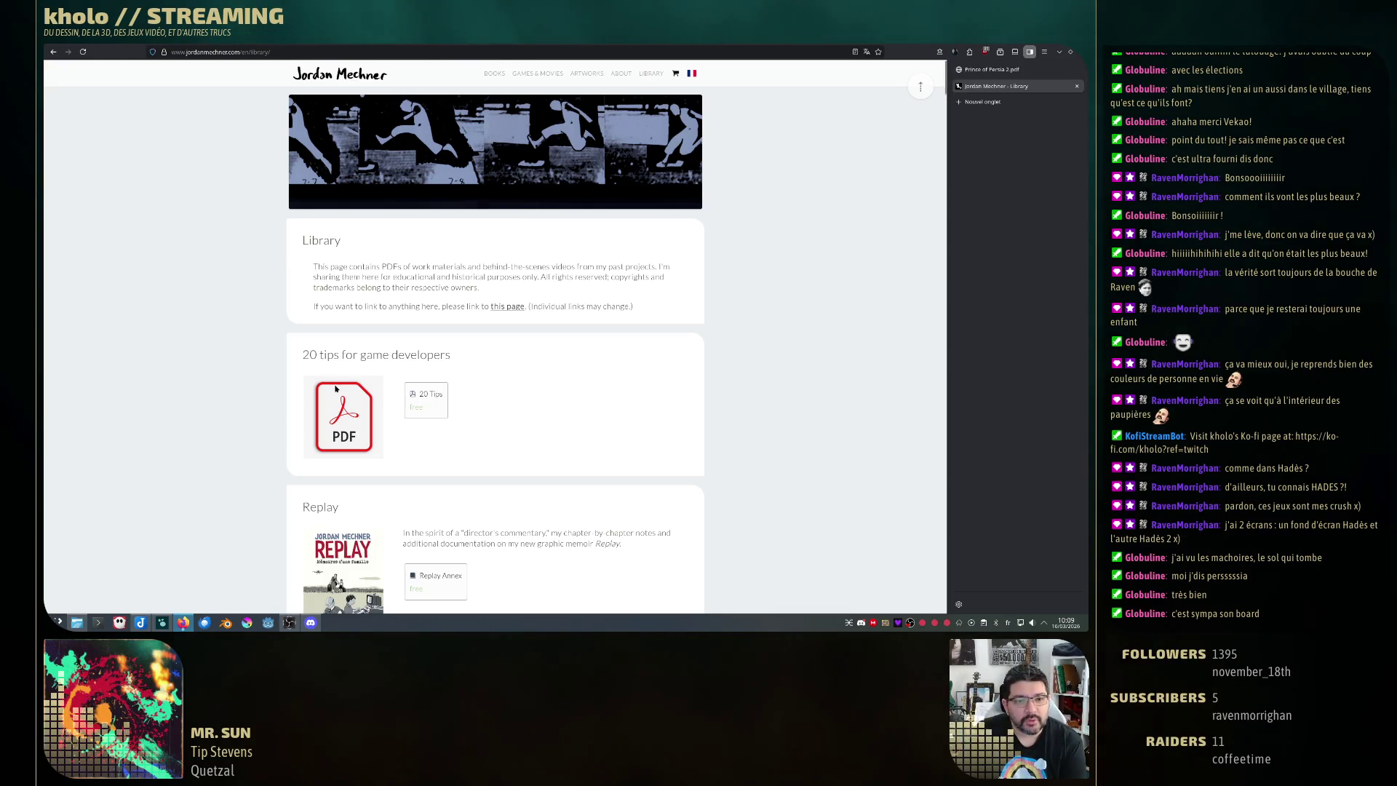
{"action": "middle_click", "coordinate": [424, 396]}
{"action": "scroll", "coordinate": [663, 381], "scroll_direction": "down", "scroll_amount": 3}
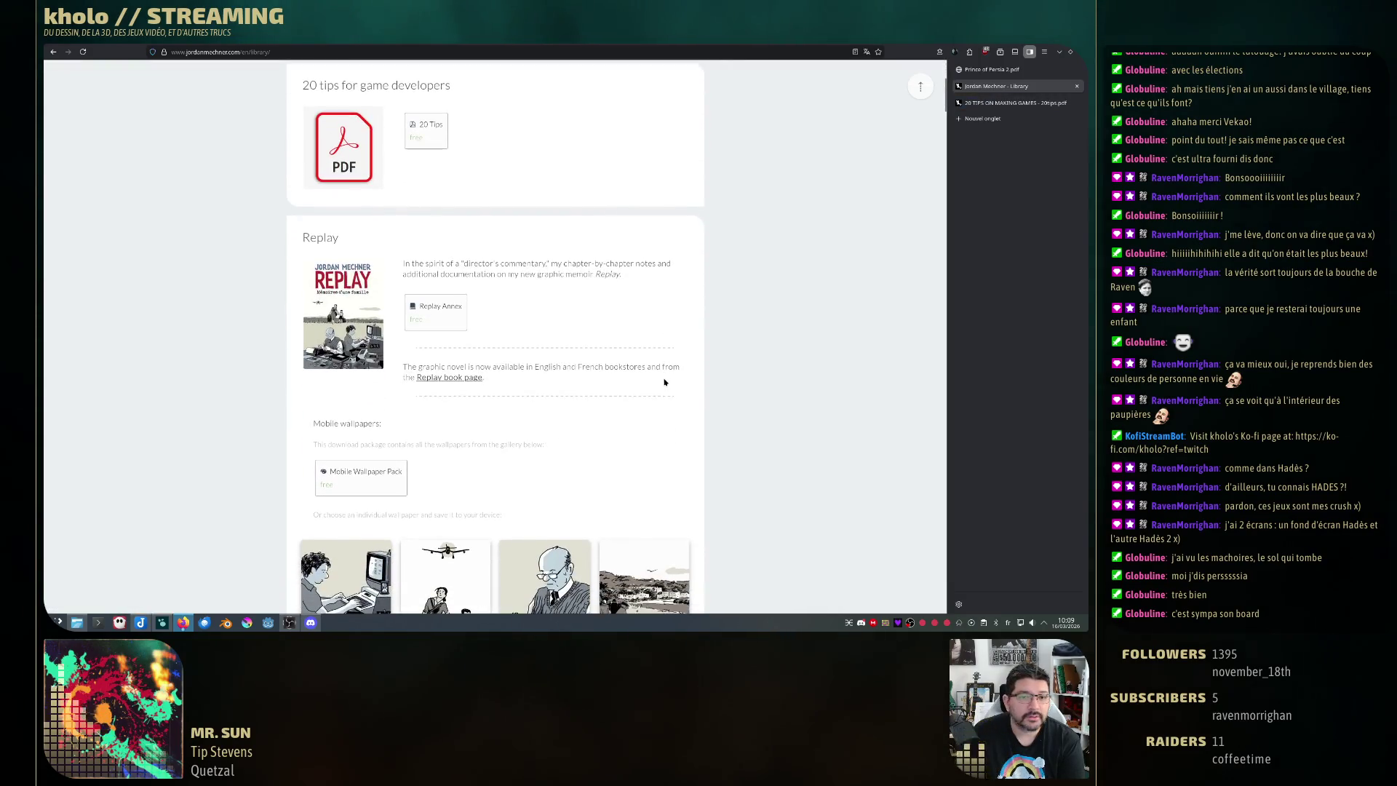
{"action": "scroll", "coordinate": [664, 381], "scroll_direction": "down", "scroll_amount": 3}
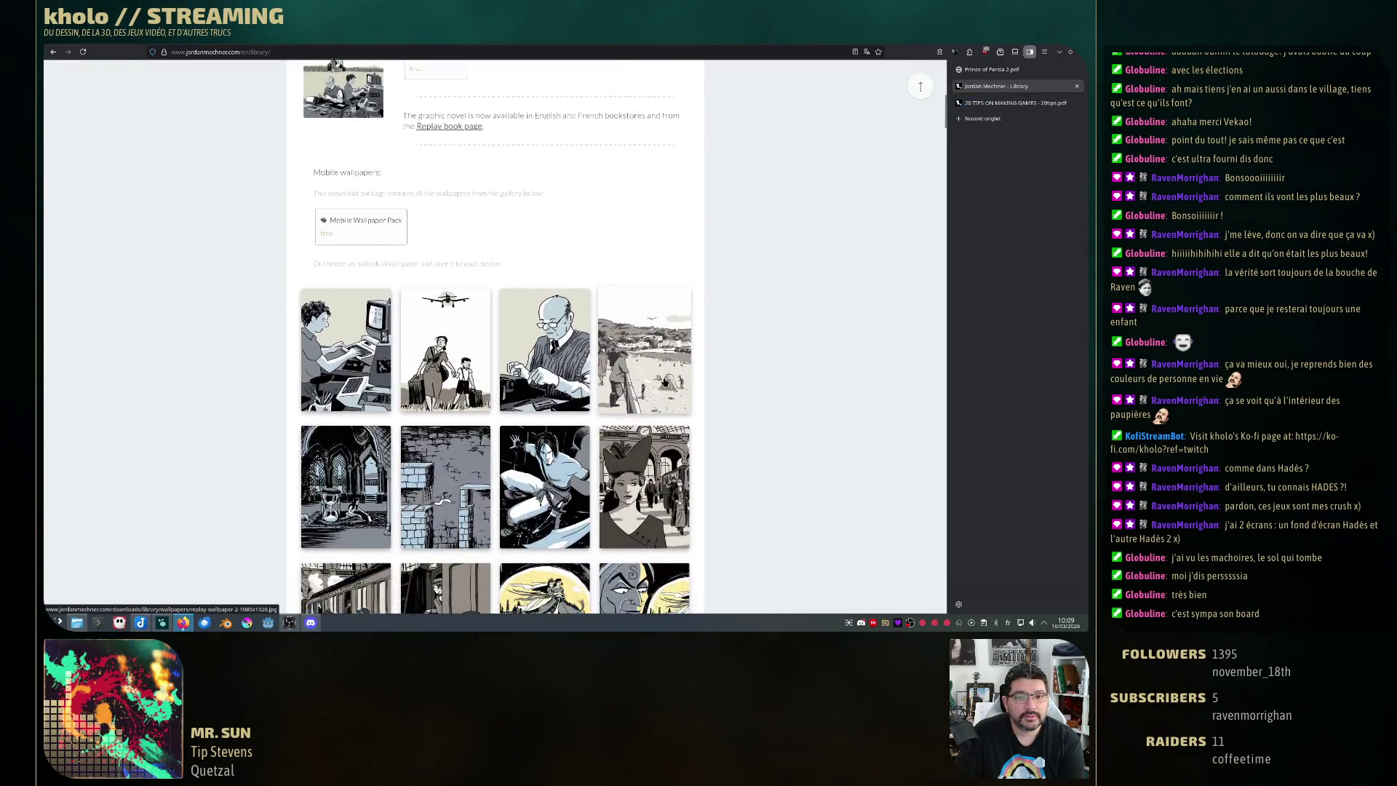
{"action": "scroll", "coordinate": [663, 382], "scroll_direction": "down", "scroll_amount": 2}
{"action": "scroll", "coordinate": [664, 381], "scroll_direction": "down", "scroll_amount": 2}
{"action": "scroll", "coordinate": [664, 381], "scroll_direction": "down", "scroll_amount": 4}
{"action": "scroll", "coordinate": [664, 382], "scroll_direction": "down", "scroll_amount": 2}
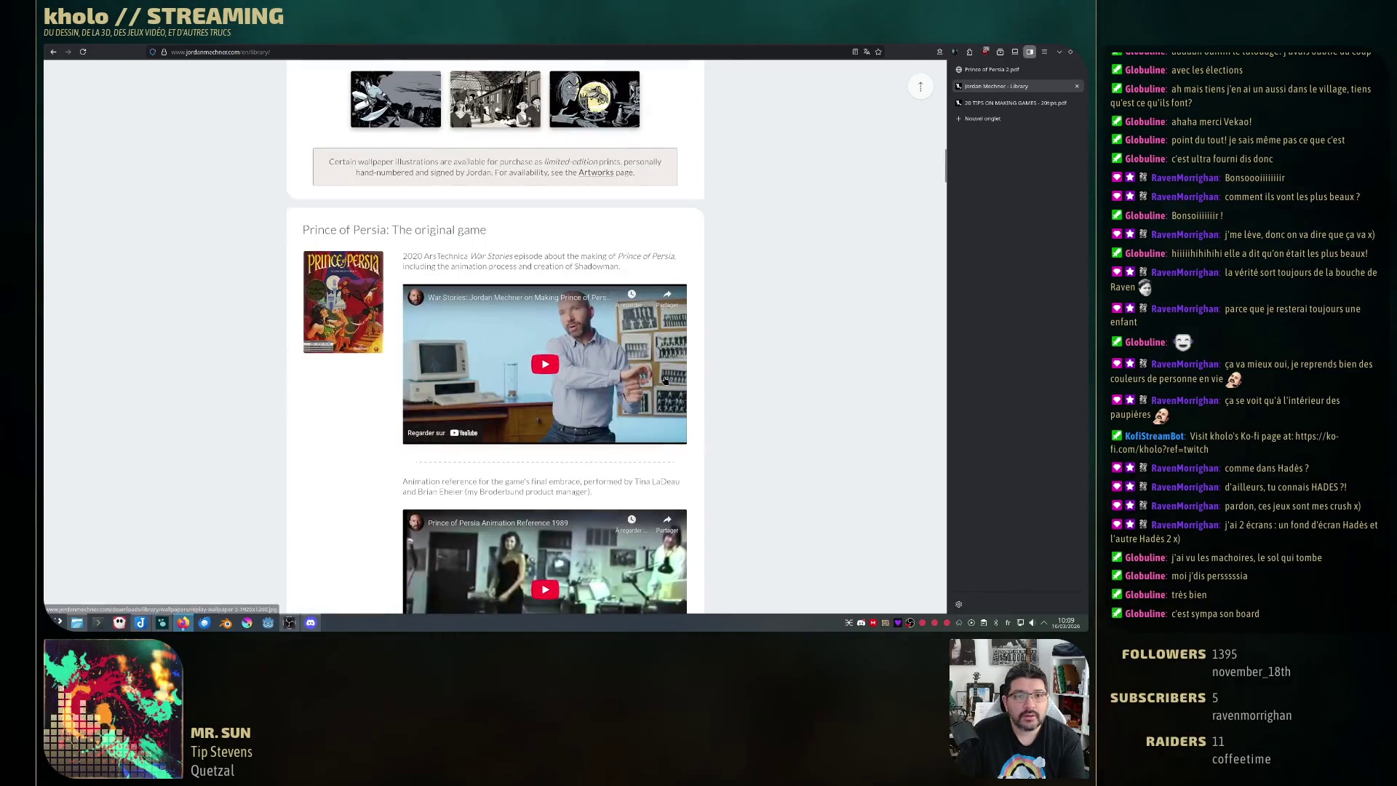
{"action": "scroll", "coordinate": [666, 380], "scroll_direction": "down", "scroll_amount": 2}
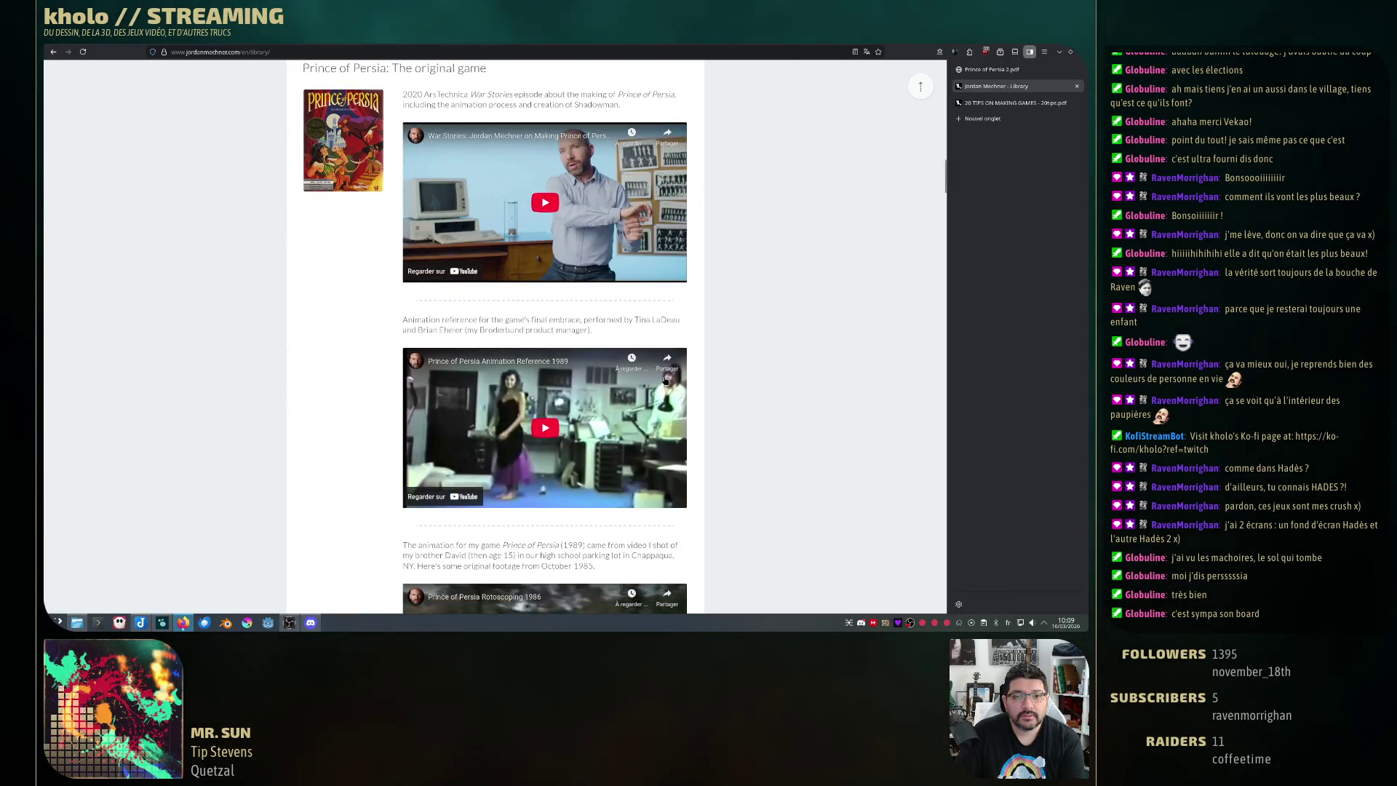
{"action": "scroll", "coordinate": [665, 378], "scroll_direction": "down", "scroll_amount": 4}
{"action": "scroll", "coordinate": [666, 379], "scroll_direction": "down", "scroll_amount": 3}
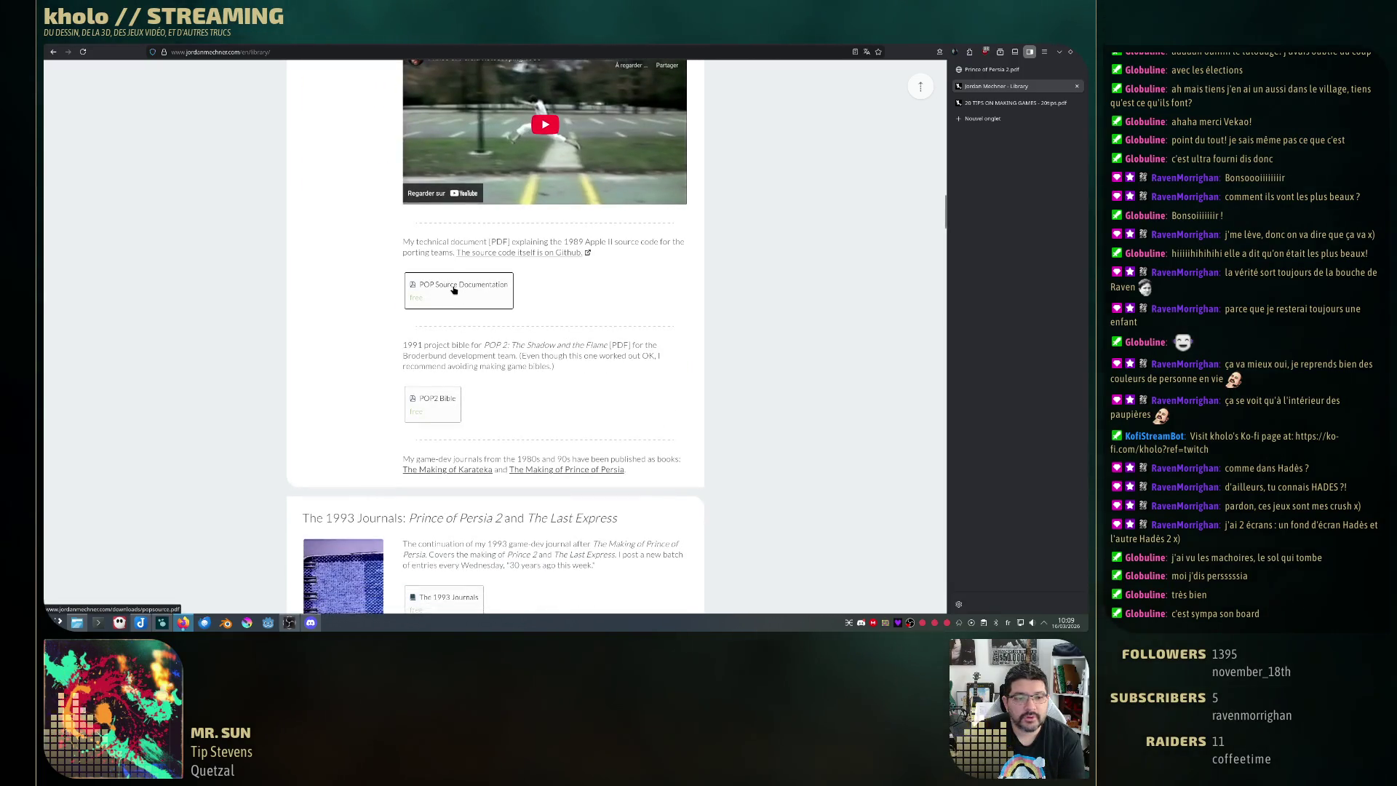
{"action": "middle_click", "coordinate": [457, 286]}
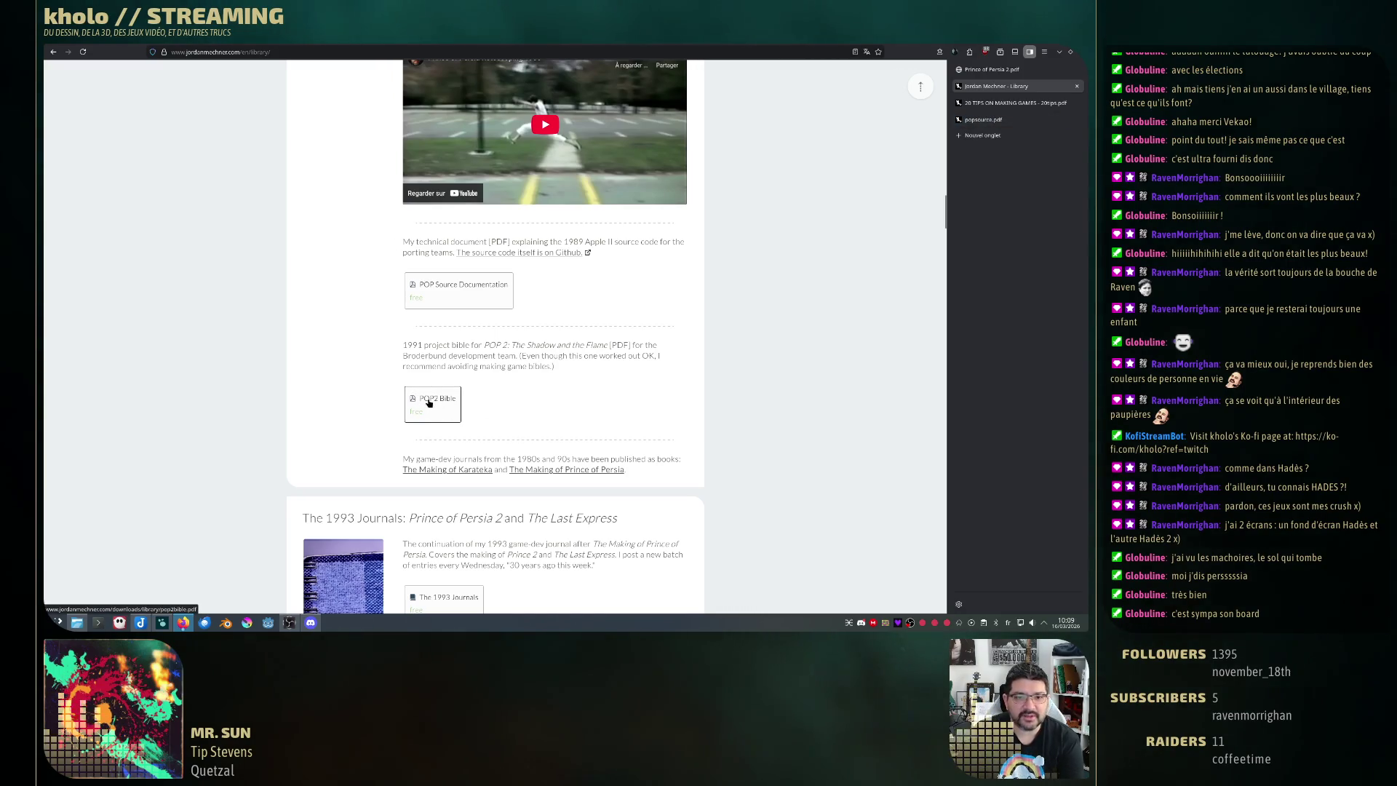
{"action": "scroll", "coordinate": [434, 414], "scroll_direction": "down", "scroll_amount": 3}
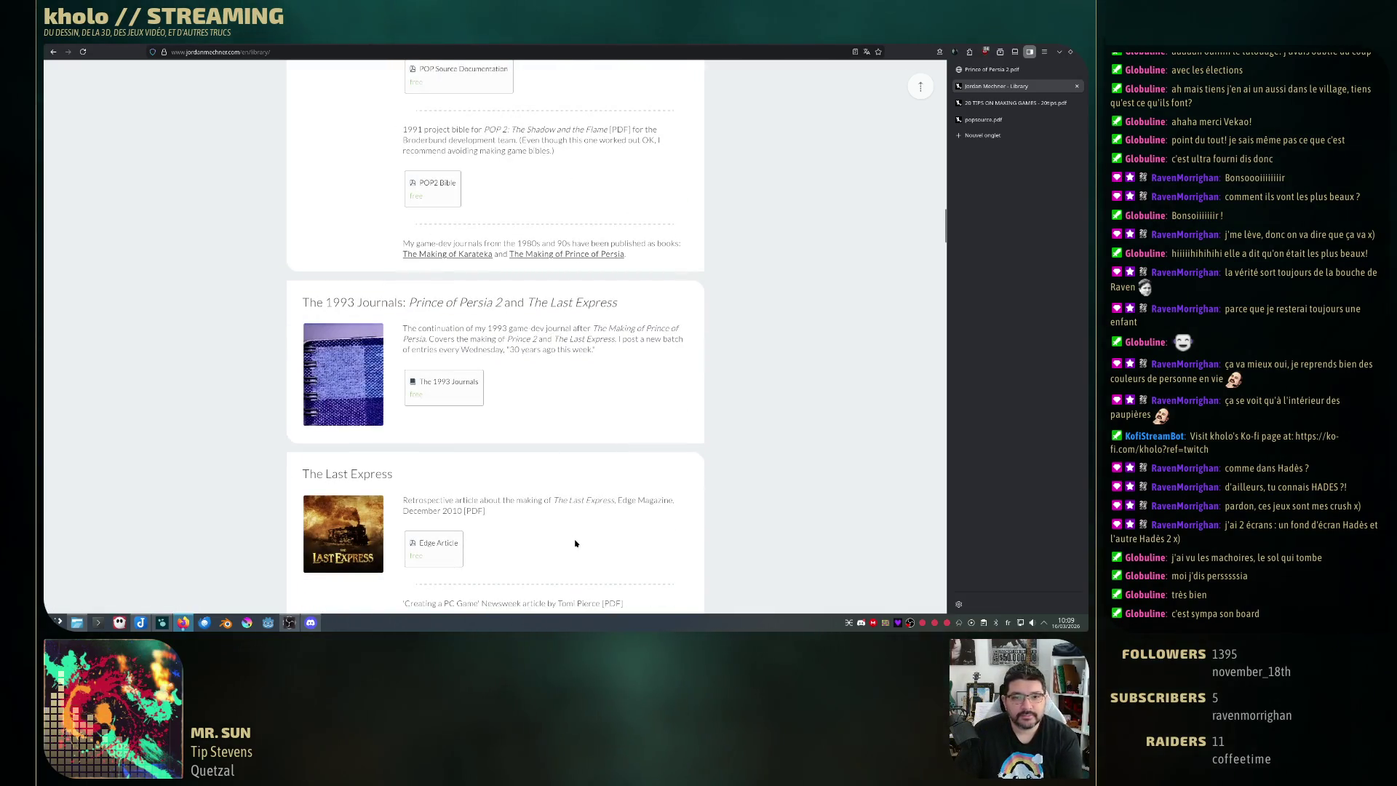
{"action": "scroll", "coordinate": [484, 469], "scroll_direction": "down", "scroll_amount": 5}
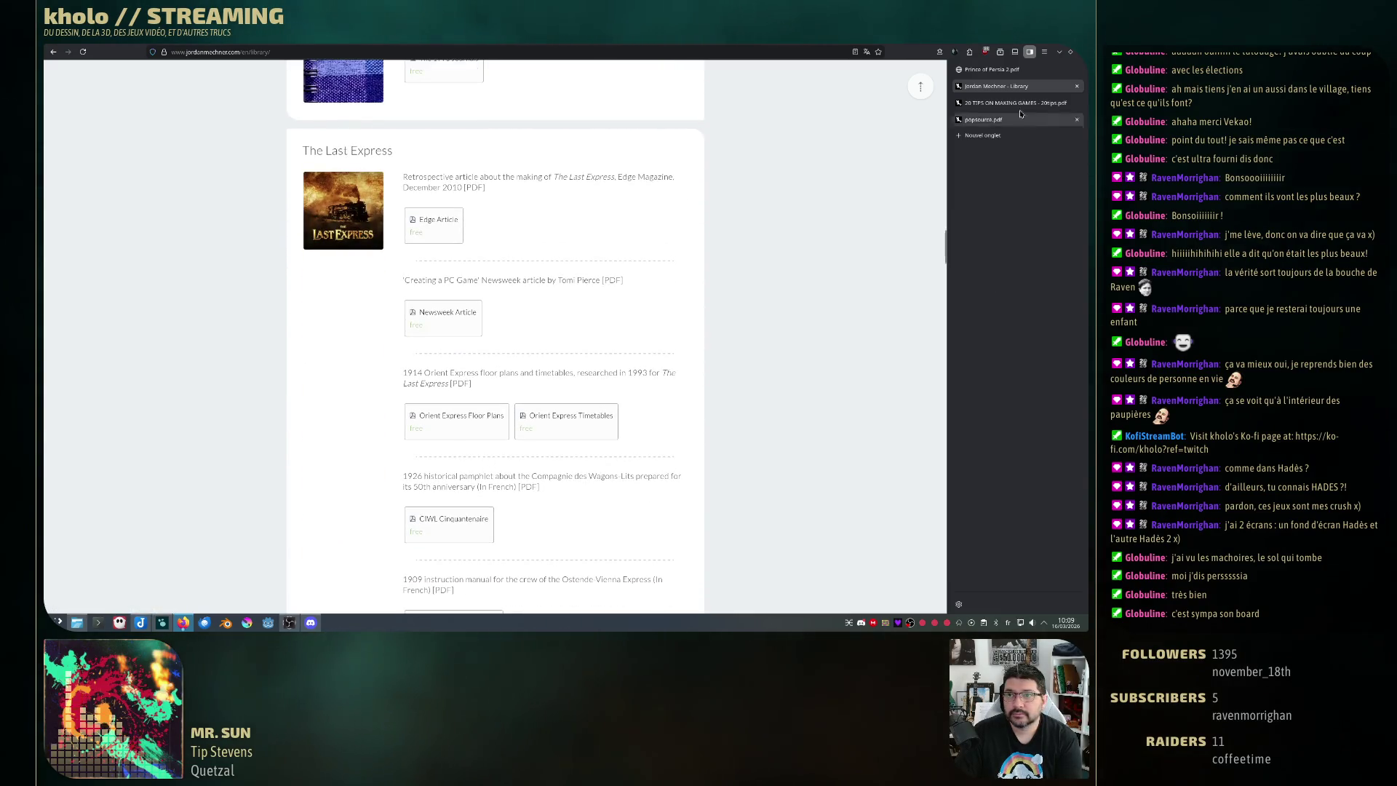
{"action": "left_click", "coordinate": [982, 119]}
{"action": "scroll", "coordinate": [734, 439], "scroll_direction": "down", "scroll_amount": 5}
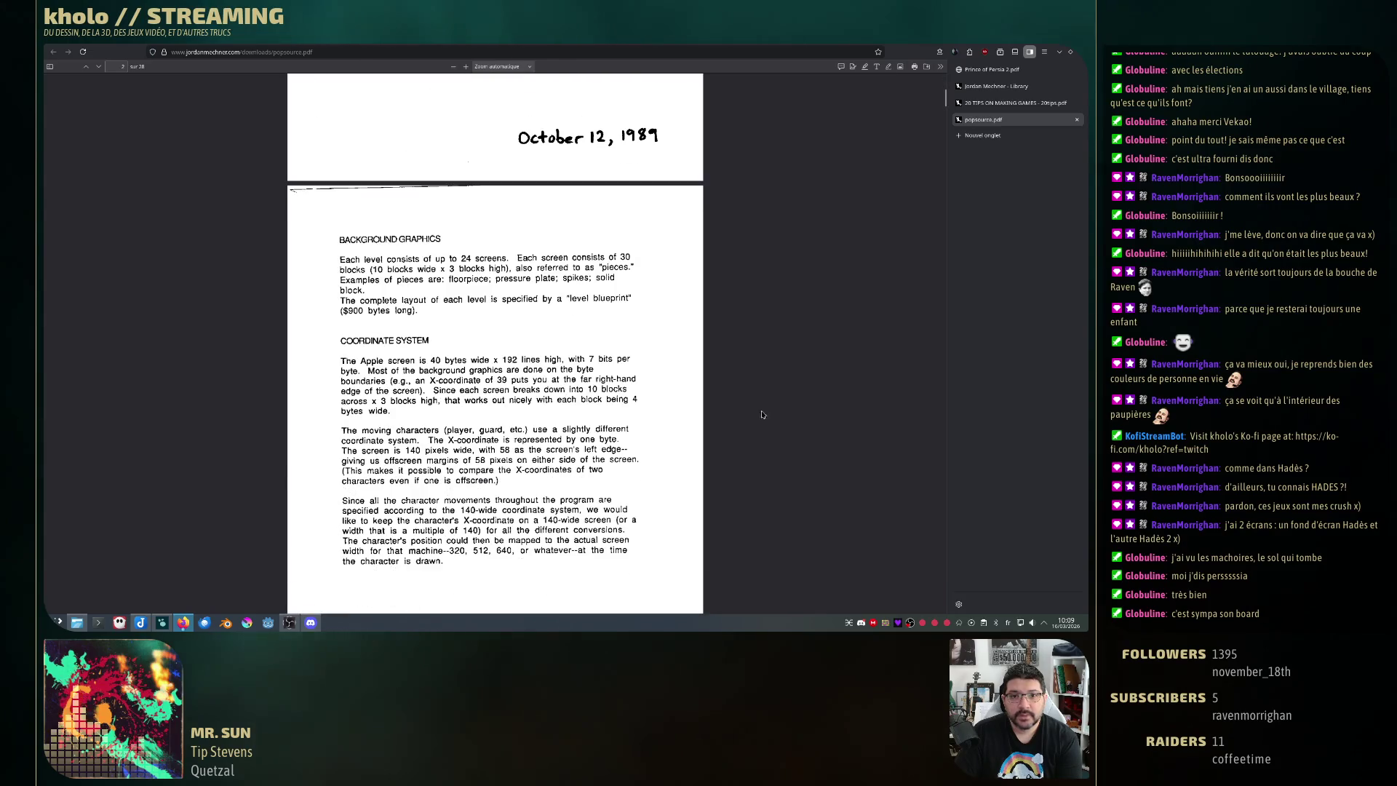
- Look over the 20 Tips and Prince of Persia 2 PDFs, then bring Joplin's GDD note forward
{"action": "left_click", "coordinate": [1011, 104]}
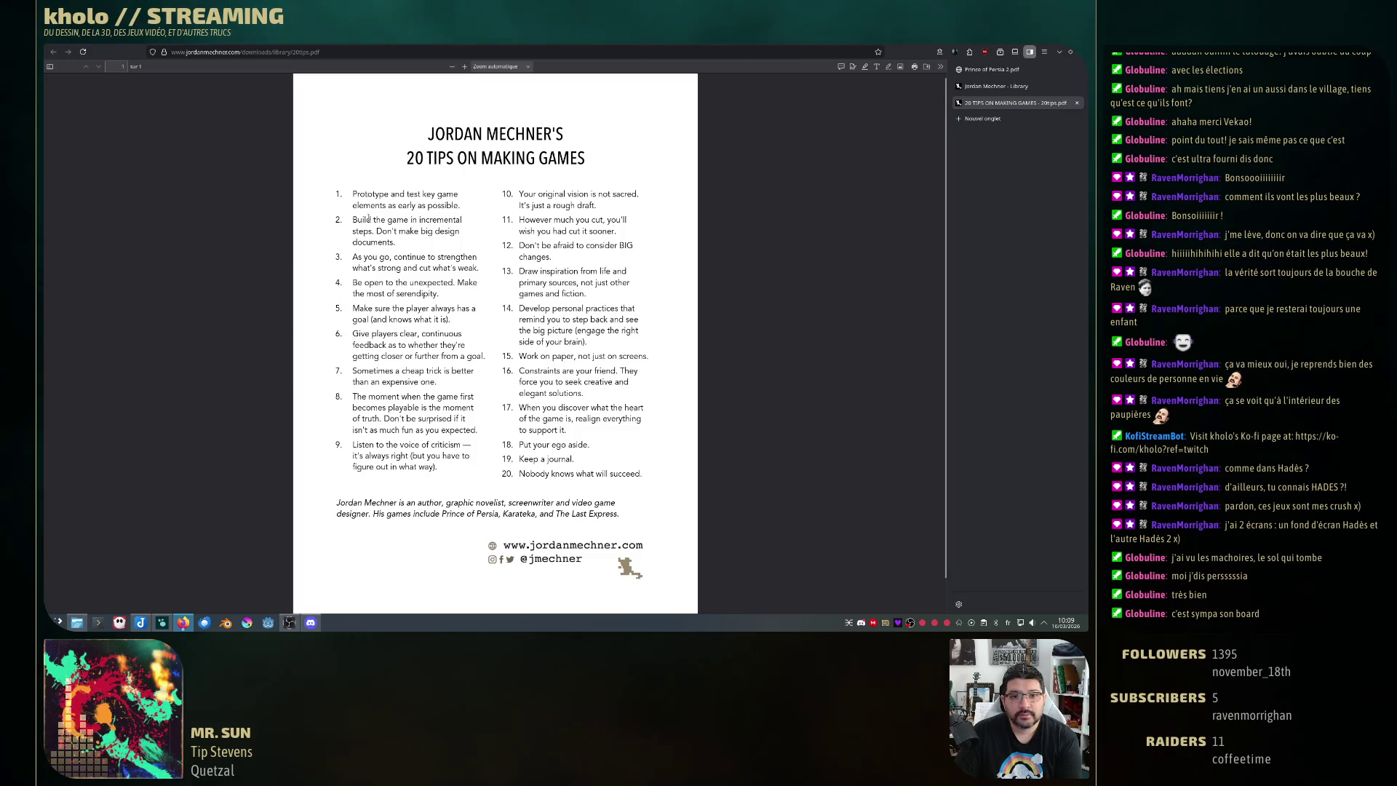
{"action": "scroll", "coordinate": [534, 423], "scroll_direction": "down", "scroll_amount": 1}
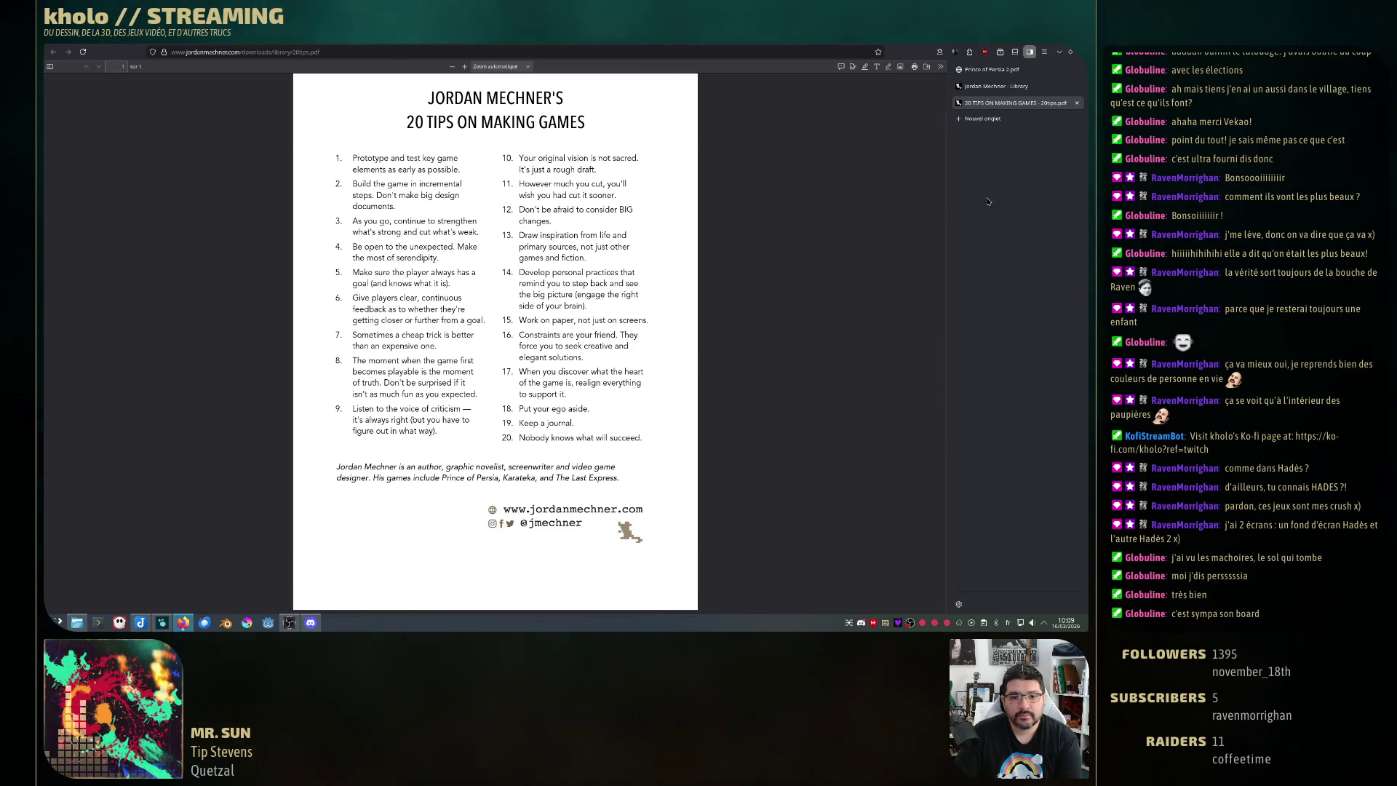
{"action": "left_click", "coordinate": [993, 69]}
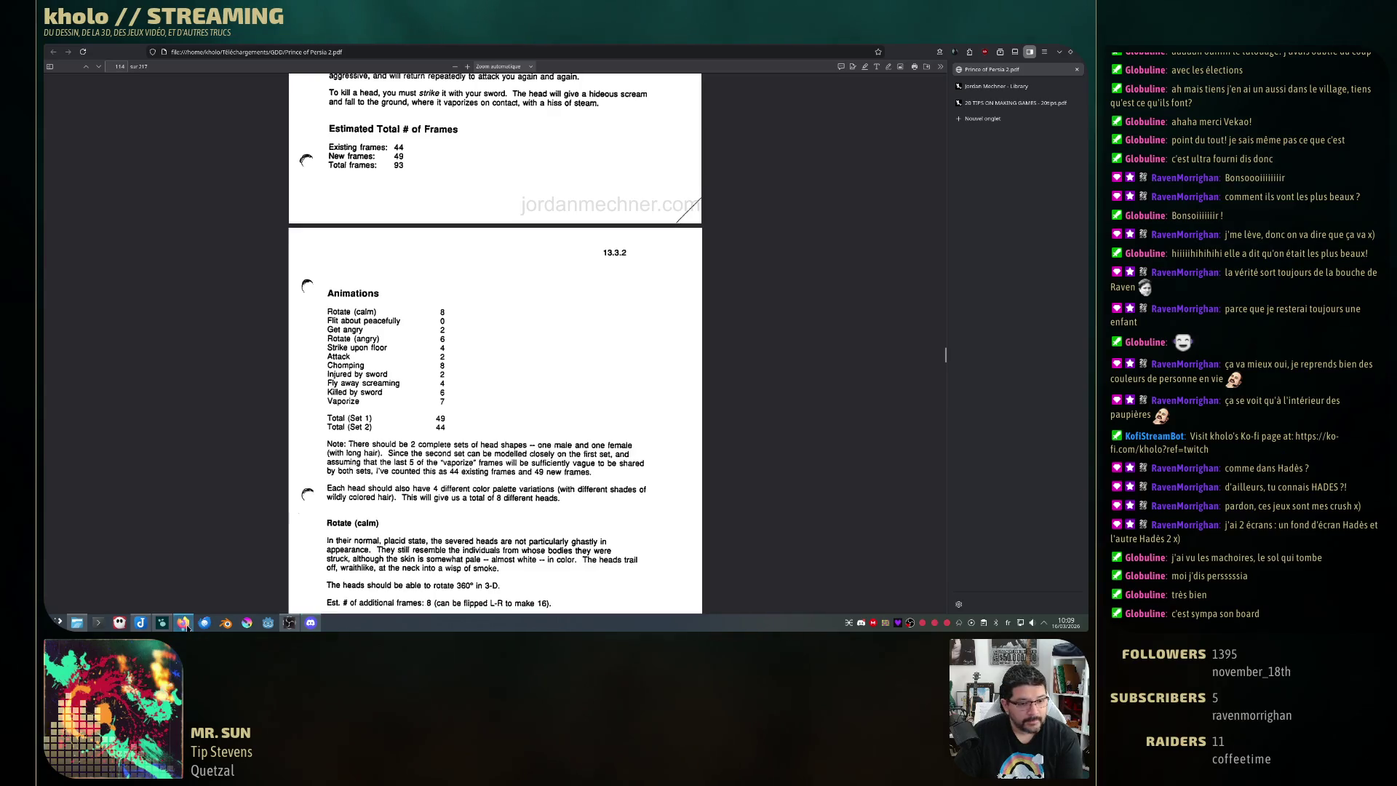
{"action": "left_click", "coordinate": [139, 623]}
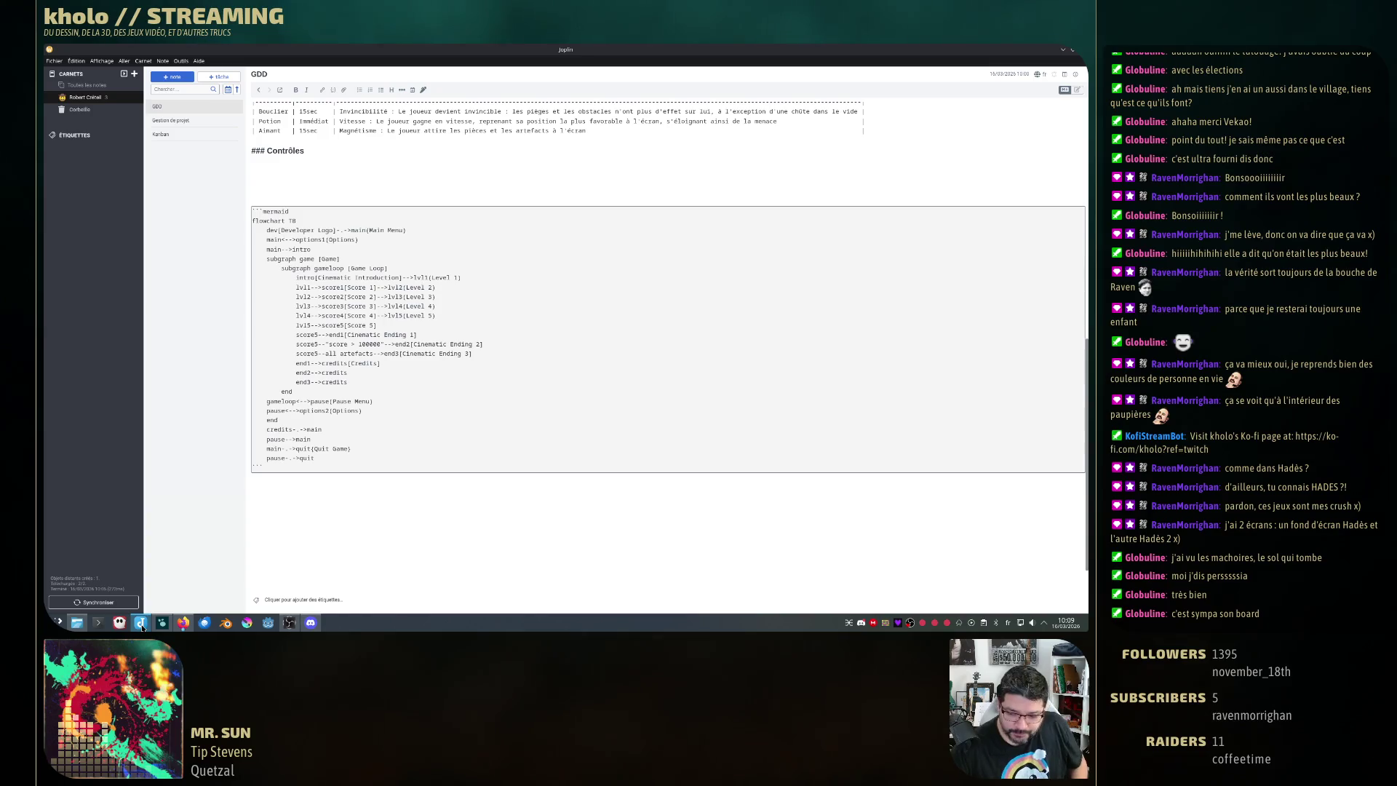
- Toggle the editor layout (Ctrl+L) until Markdown and rendered preview show side by side
{"action": "key", "text": "ctrl+l"}
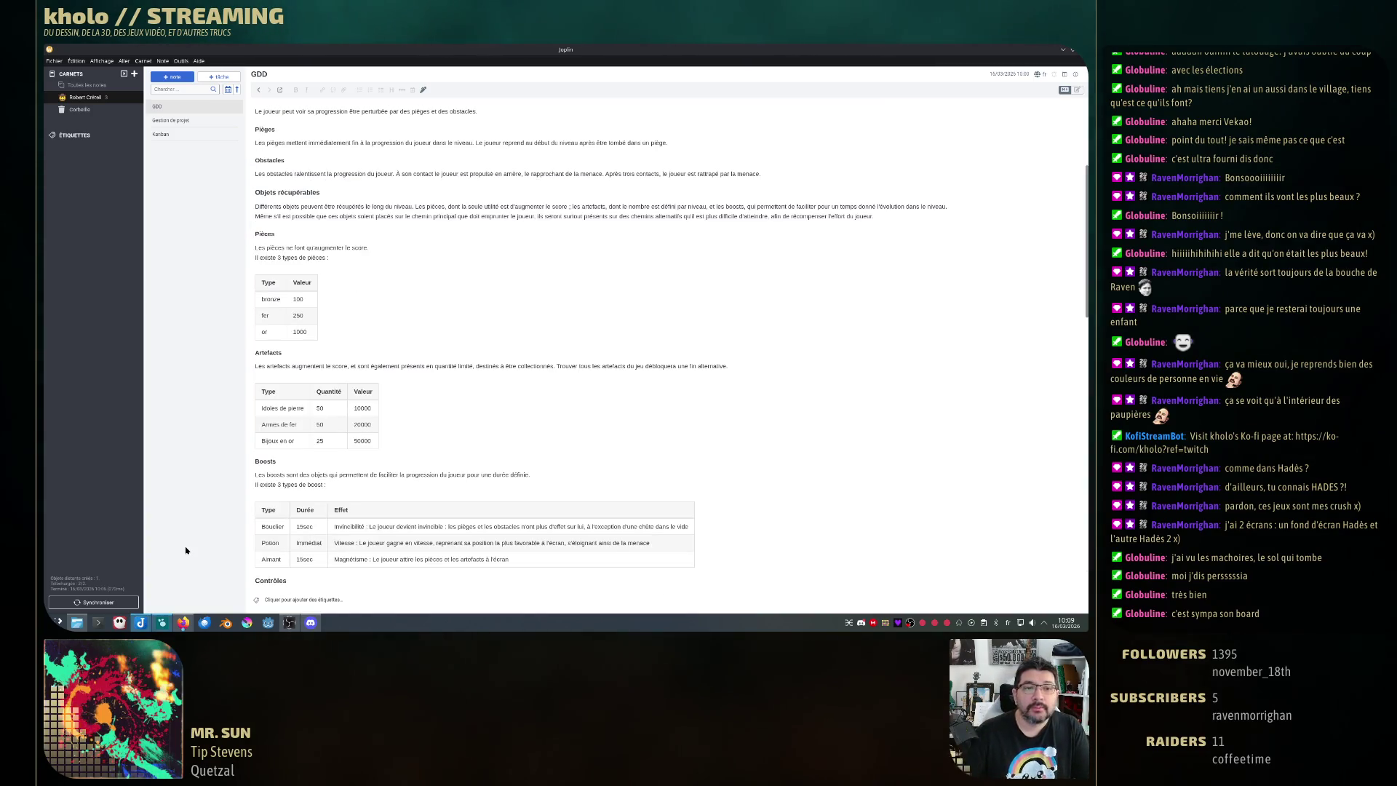
{"action": "key", "text": "ctrl+l"}
{"action": "scroll", "coordinate": [543, 446], "scroll_direction": "up", "scroll_amount": 5}
{"action": "scroll", "coordinate": [542, 446], "scroll_direction": "up", "scroll_amount": 5}
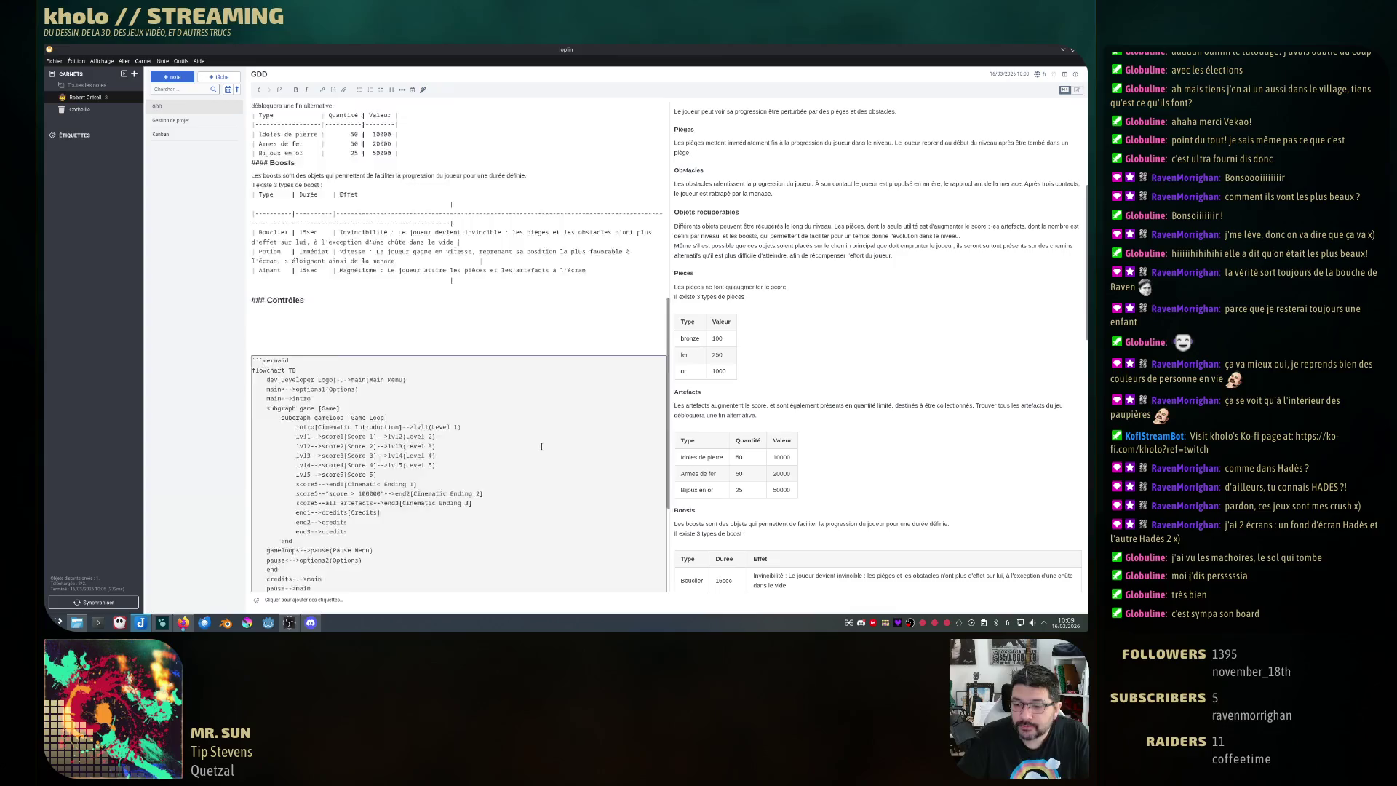
{"action": "scroll", "coordinate": [543, 446], "scroll_direction": "up", "scroll_amount": 10}
{"action": "scroll", "coordinate": [543, 446], "scroll_direction": "up", "scroll_amount": 2}
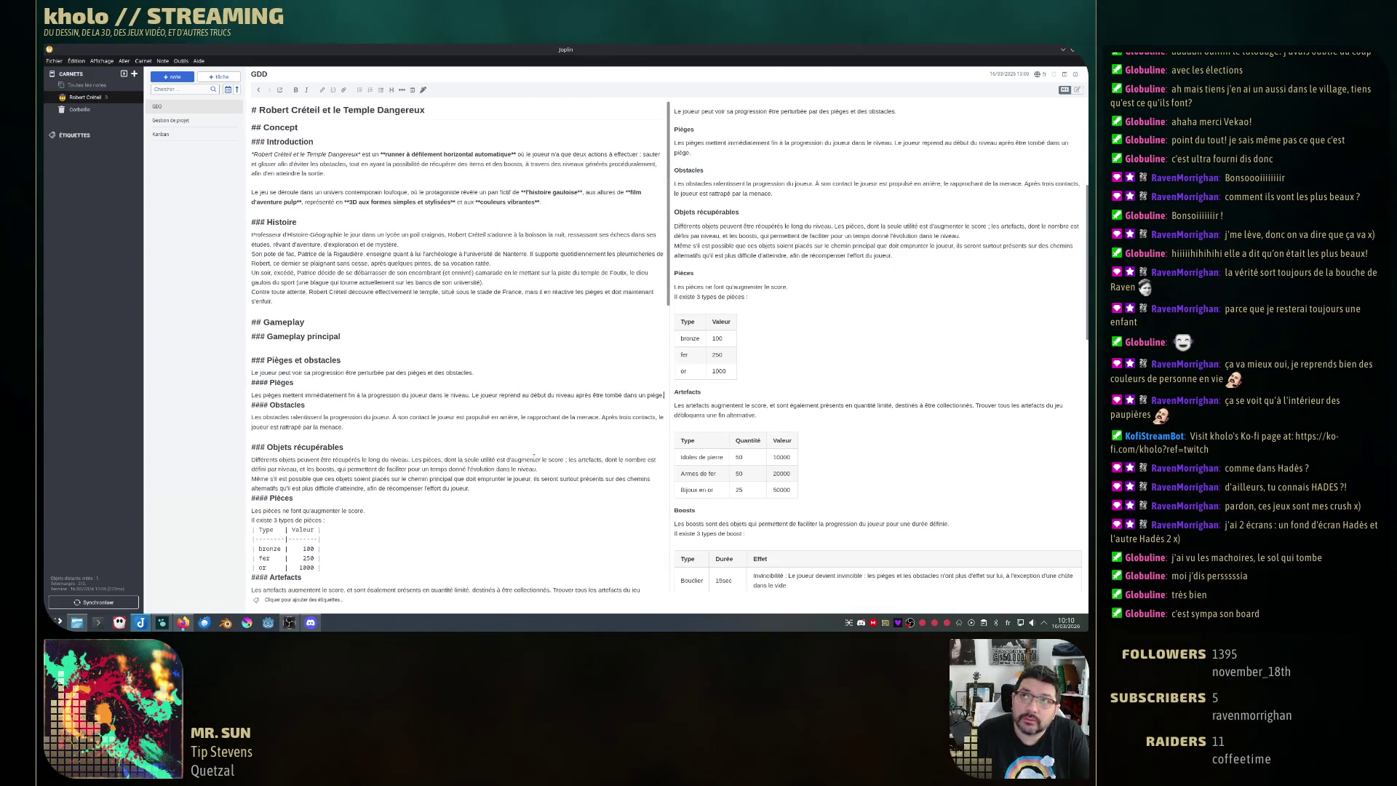
{"action": "scroll", "coordinate": [520, 417], "scroll_direction": "down", "scroll_amount": 5}
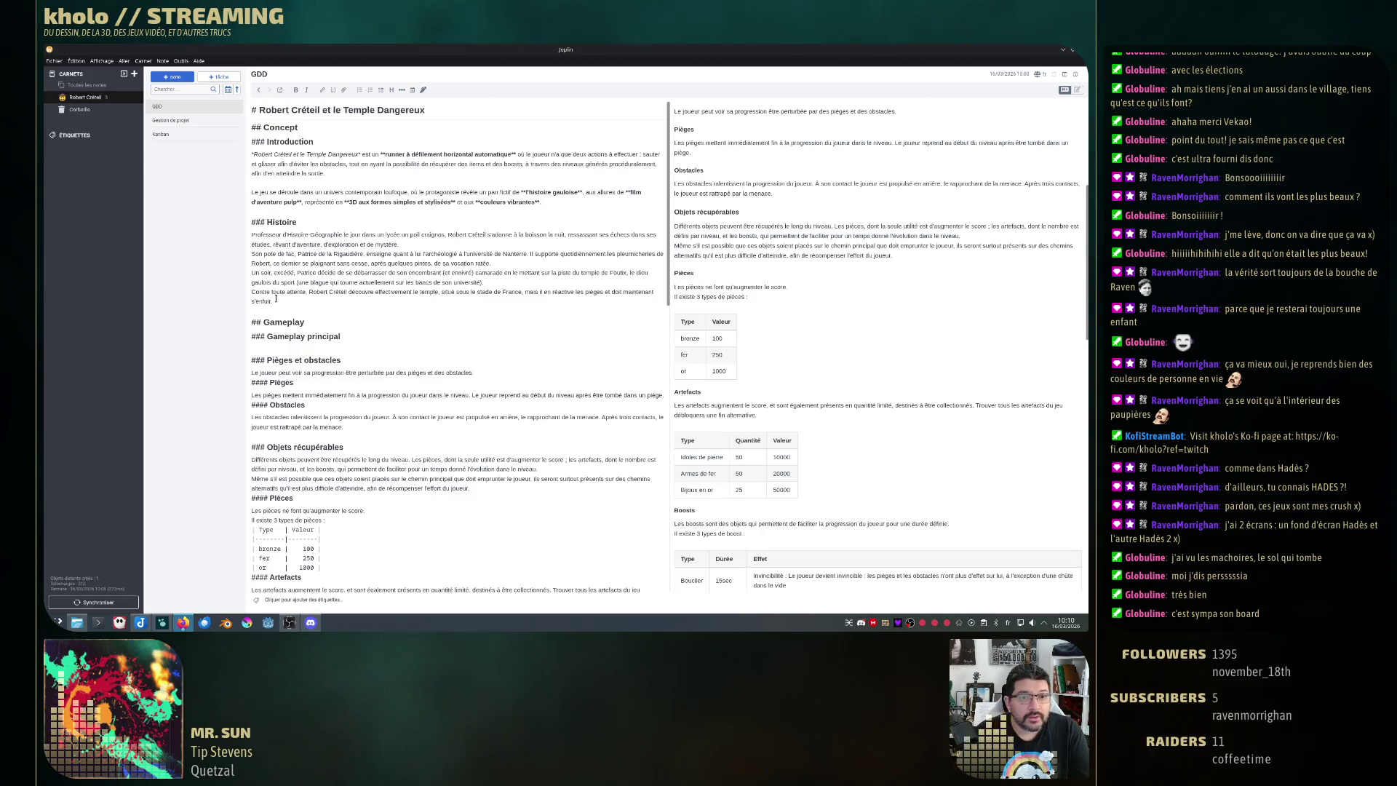
- Start a new paragraph after the Histoire text for the sentence about surviving the temple's obstacles
{"action": "left_click", "coordinate": [561, 310]}
{"action": "key", "text": "Return"}
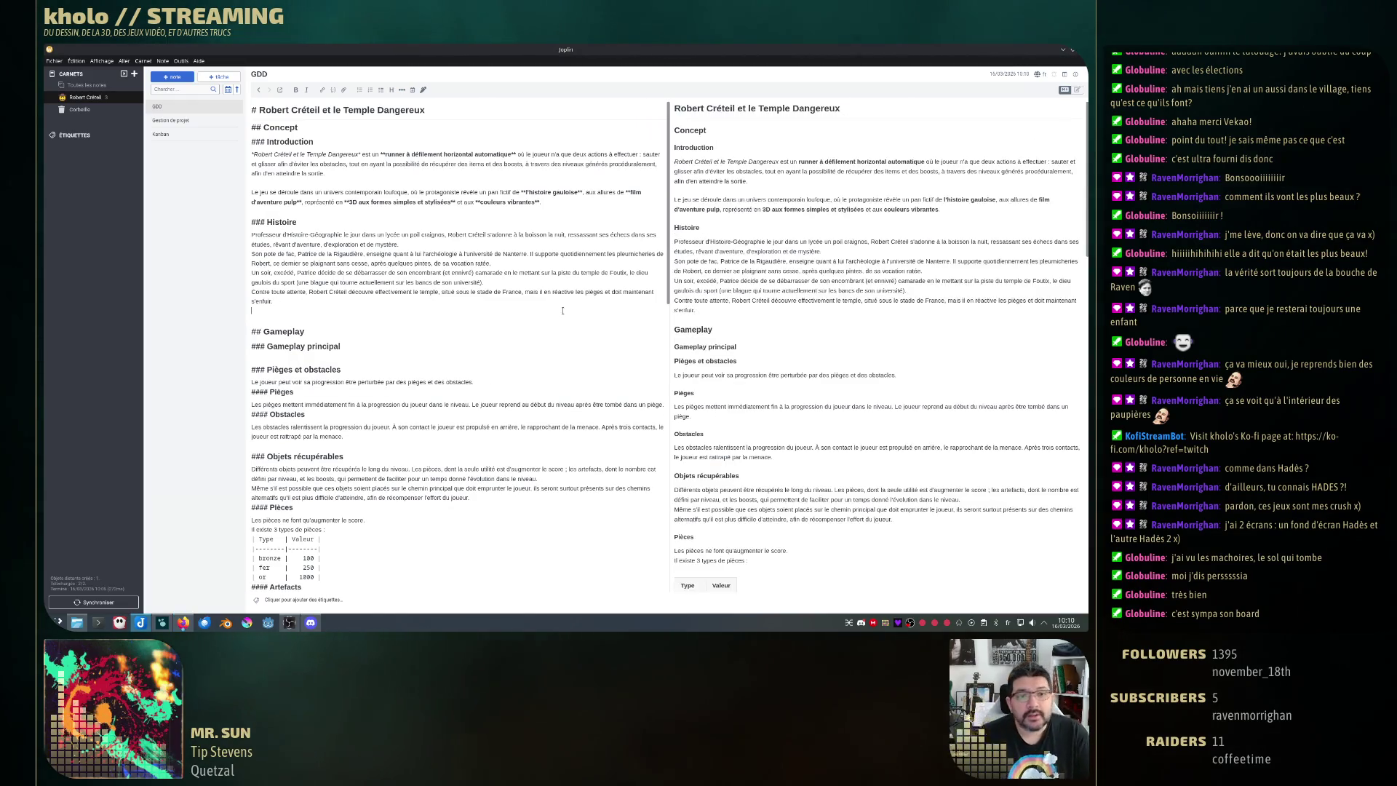
{"action": "key", "text": "Return"}
{"action": "type", "text": "Le joueur"}
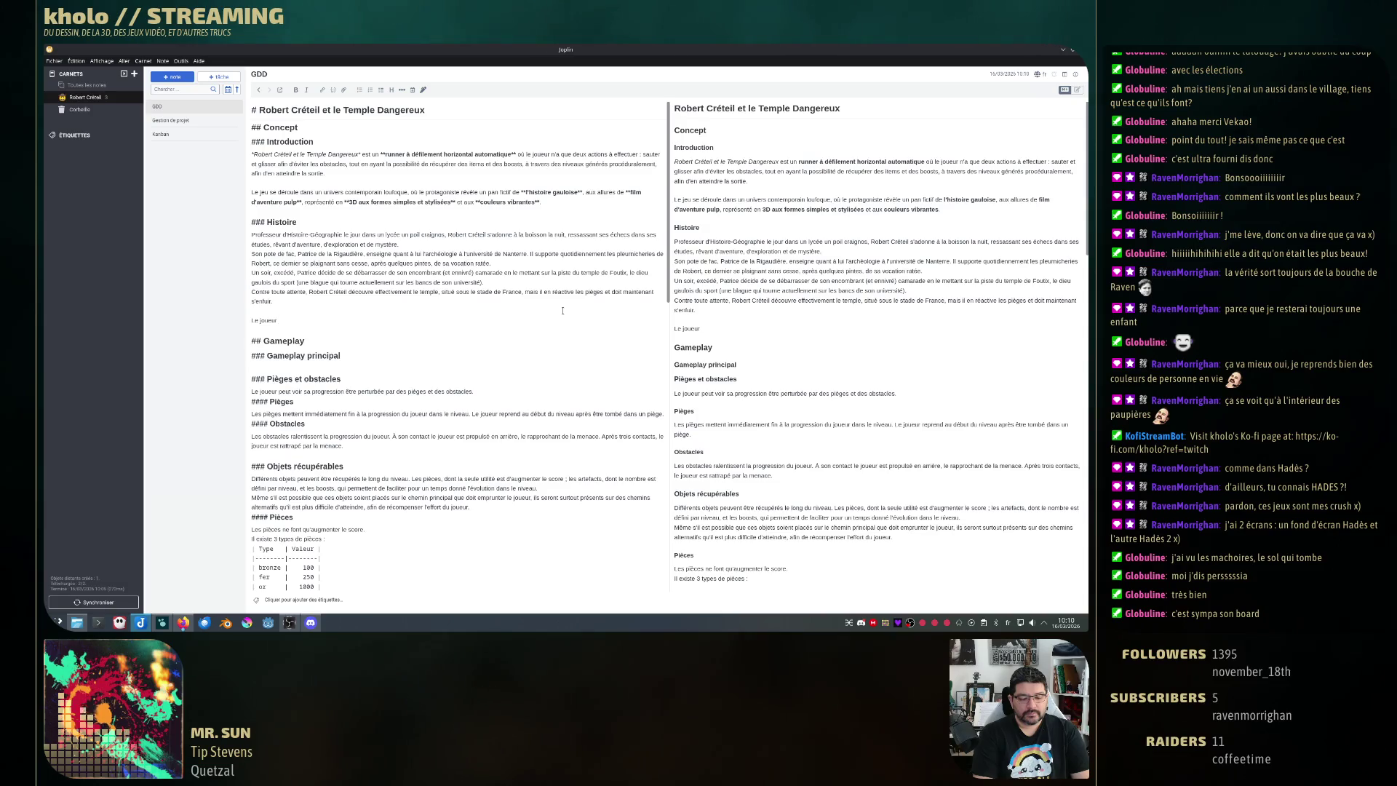
{"action": "type", "text": " prend l"}
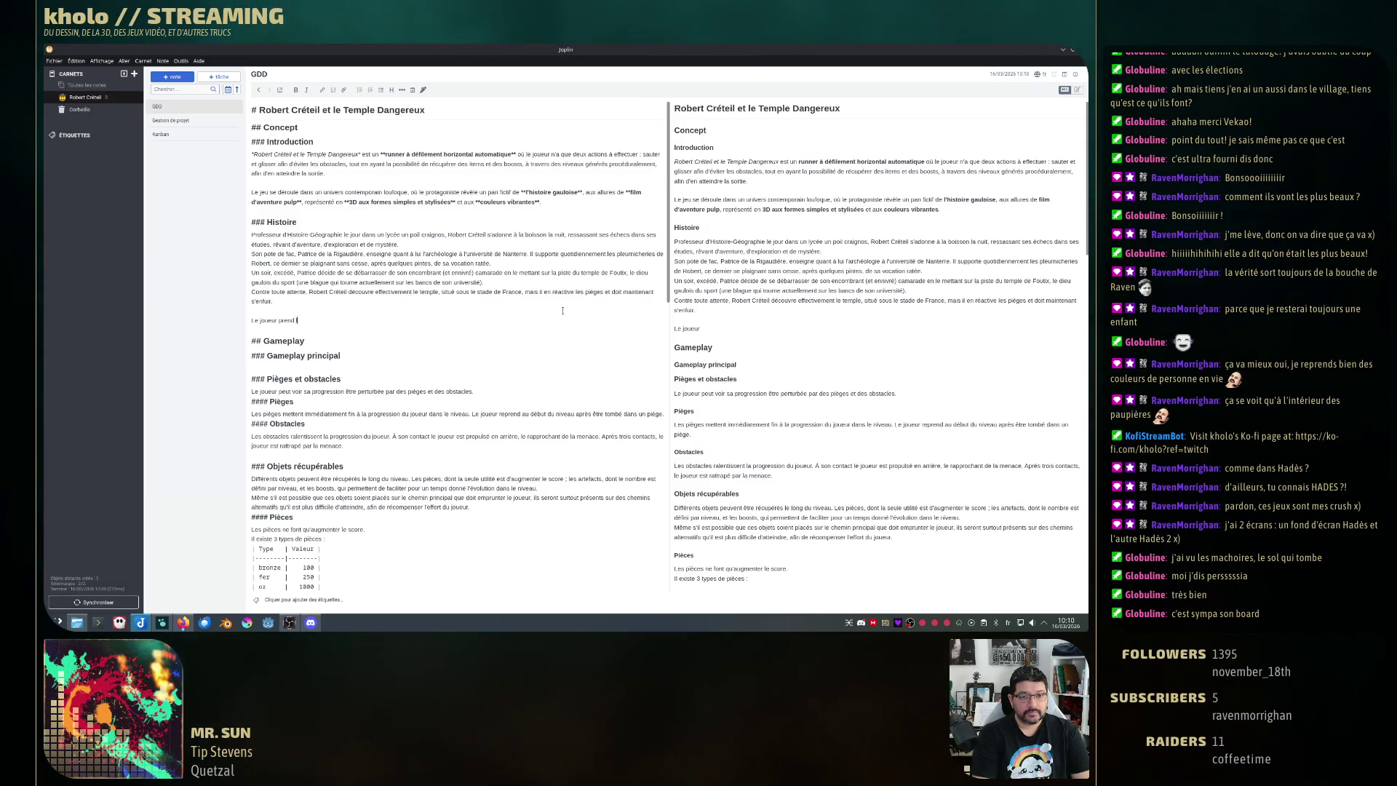
{"action": "type", "text": "e contrôle de"}
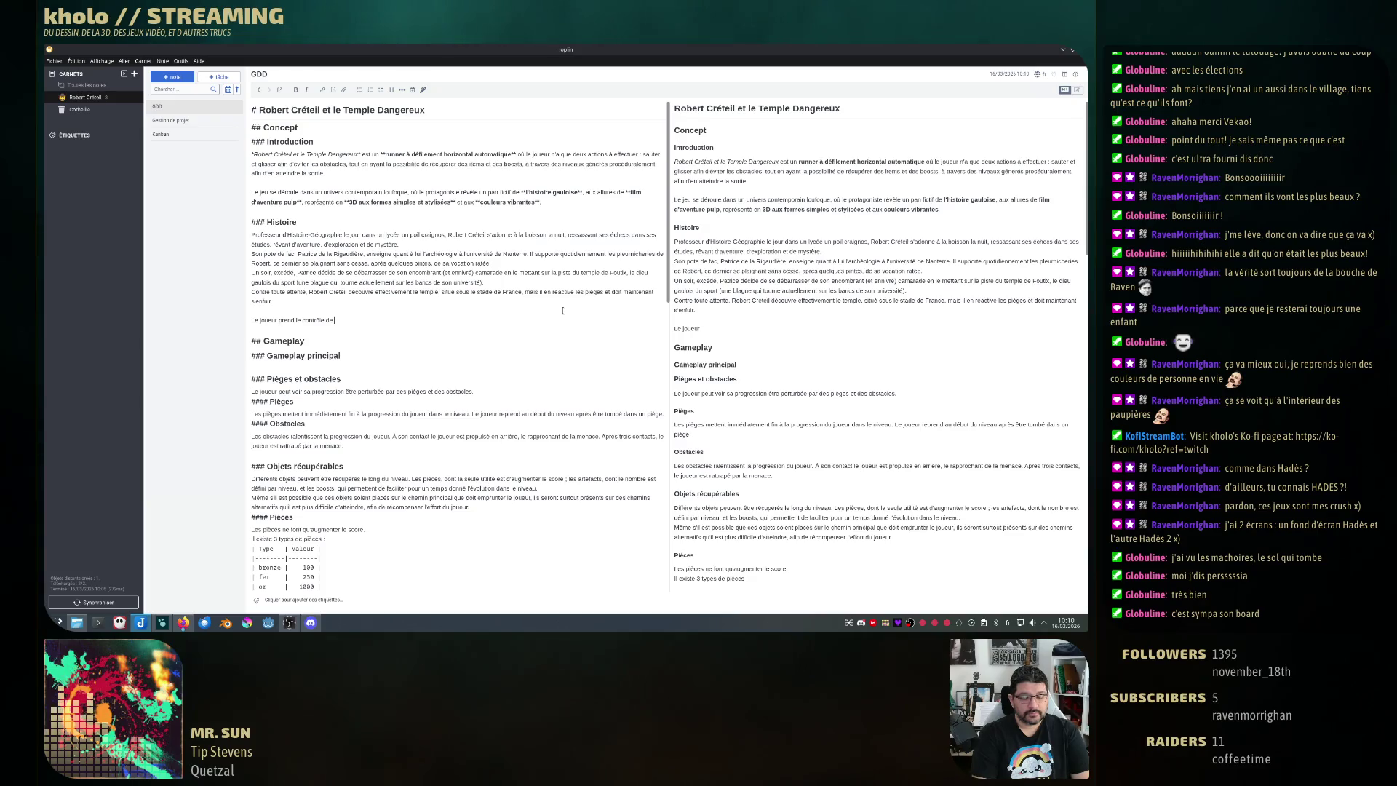
{"action": "type", "text": " Robert Créteil"}
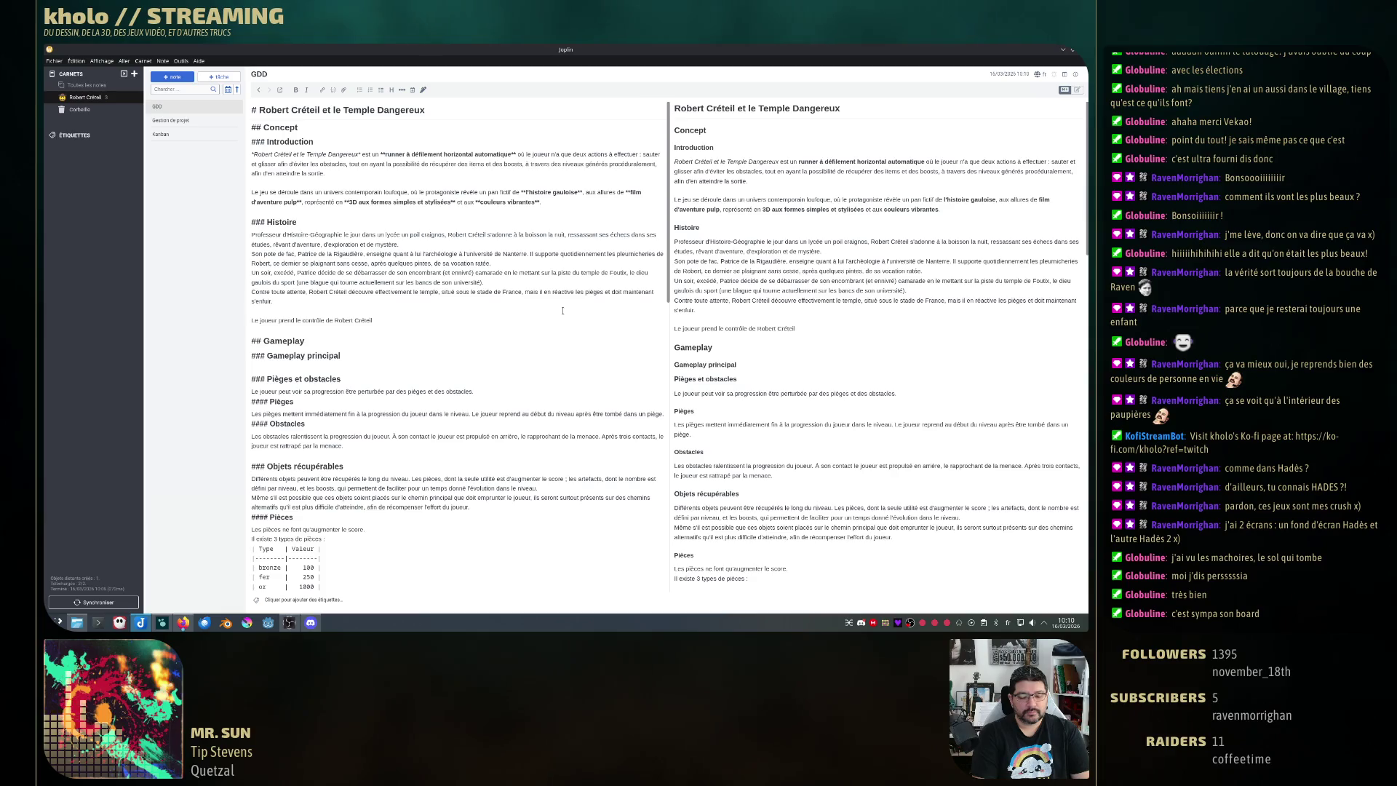
{"action": "type", "text": " u"}
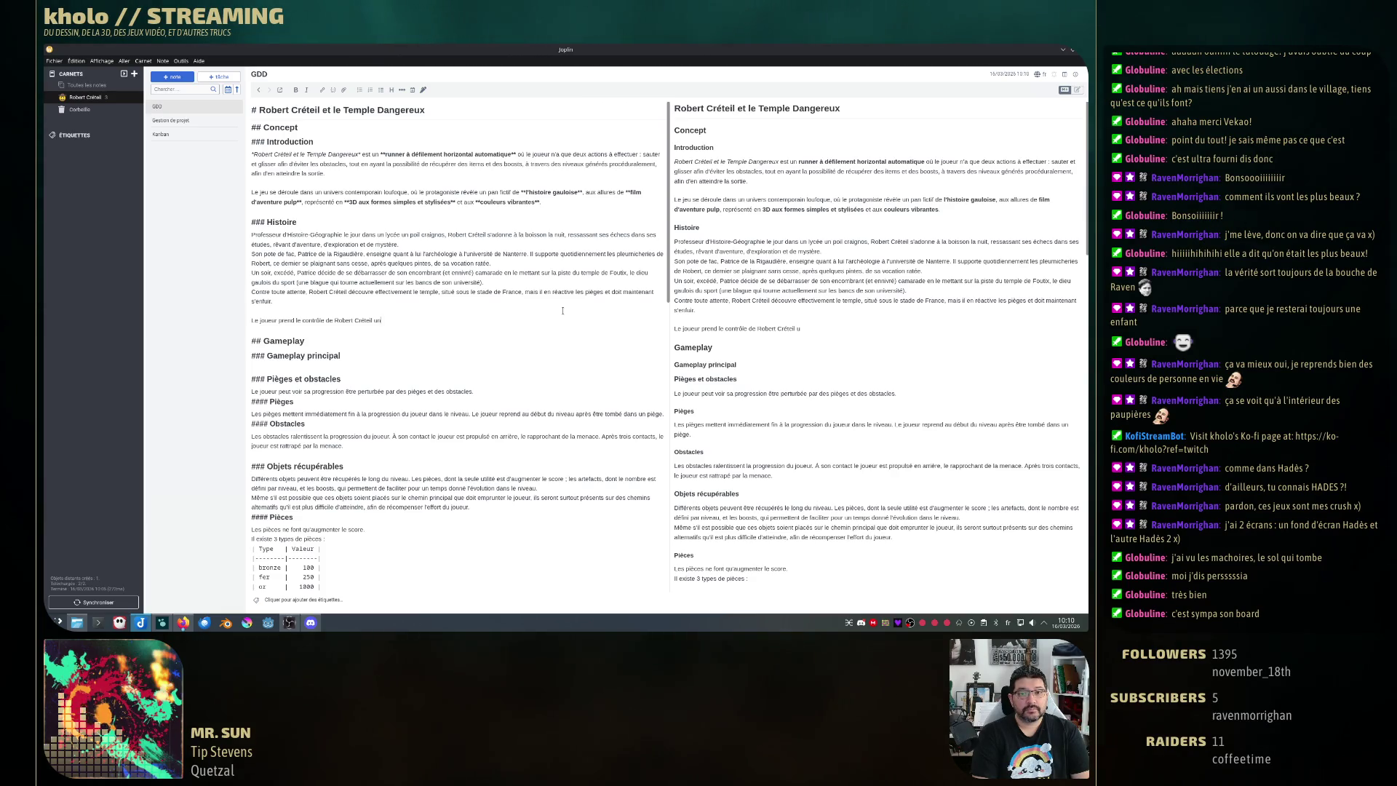
{"action": "type", "text": "ois s"}
{"action": "type", "text": "ul"}
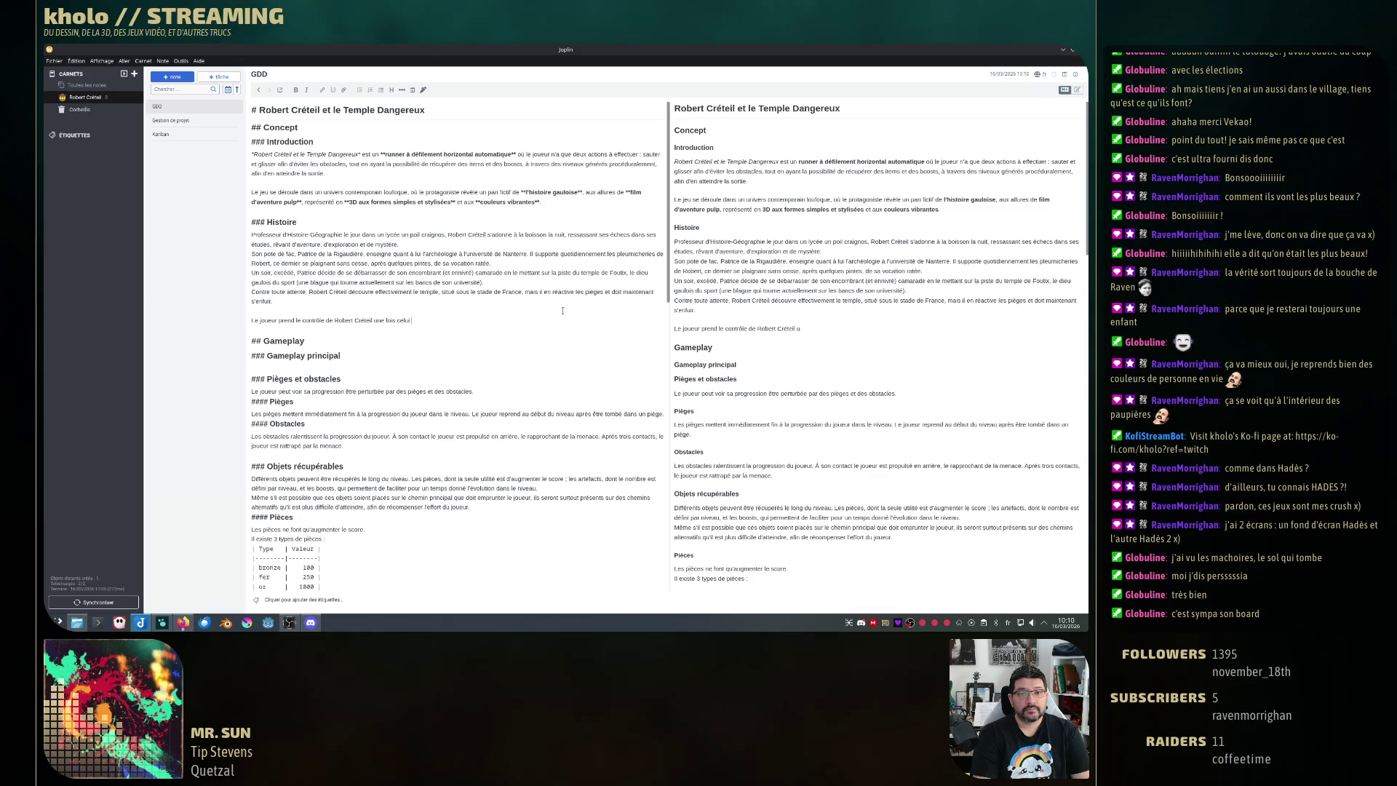
{"action": "type", "text": "rmé dans le temple et"}
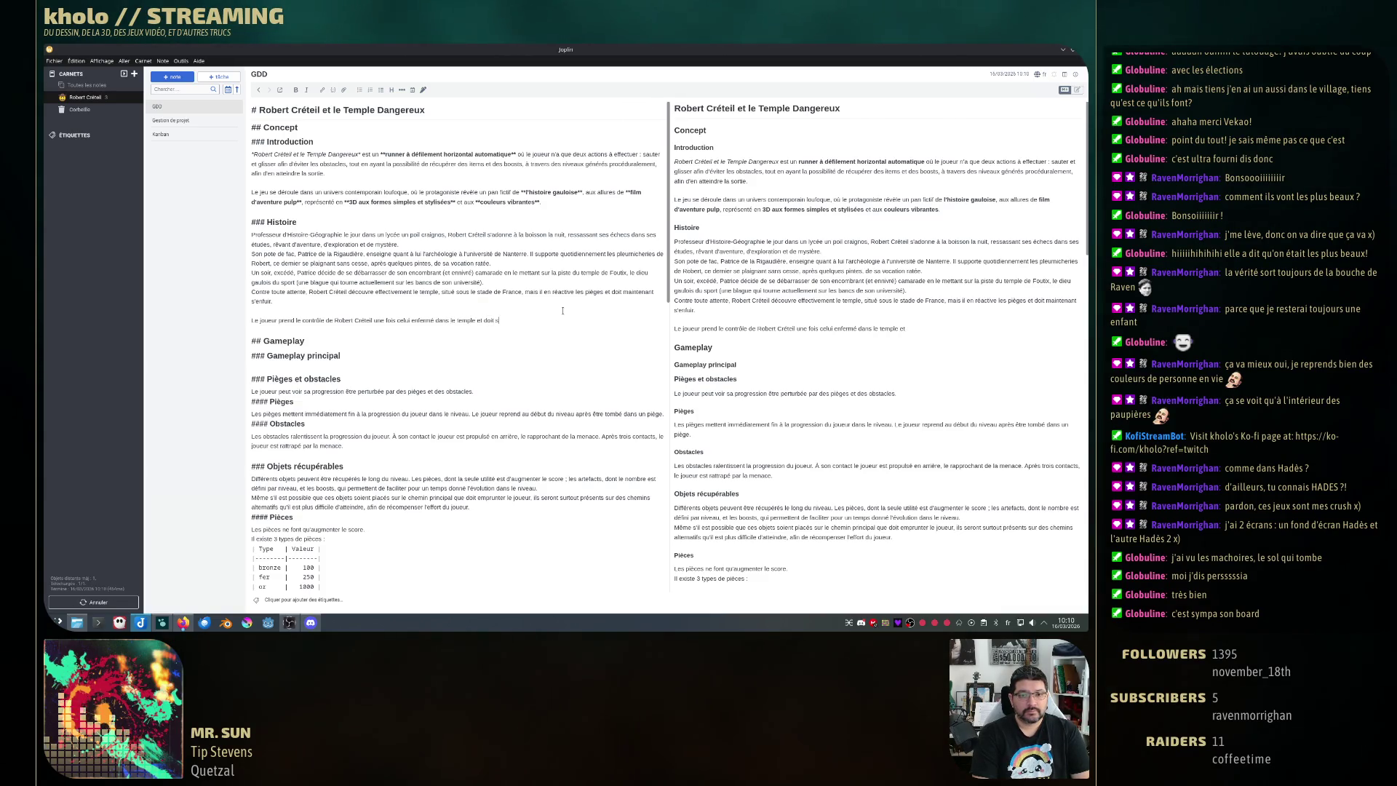
{"action": "type", "text": "doit s"}
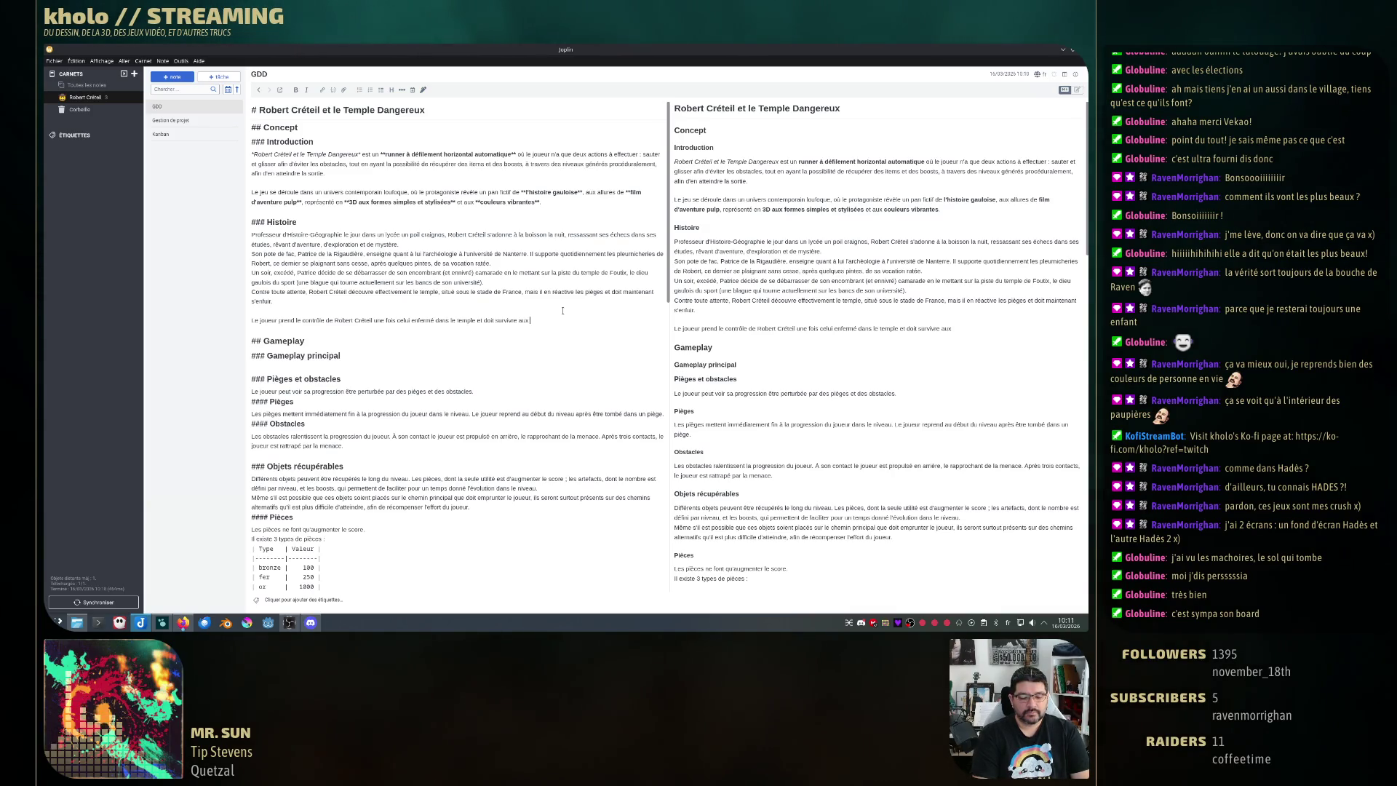
{"action": "type", "text": "ffé"}
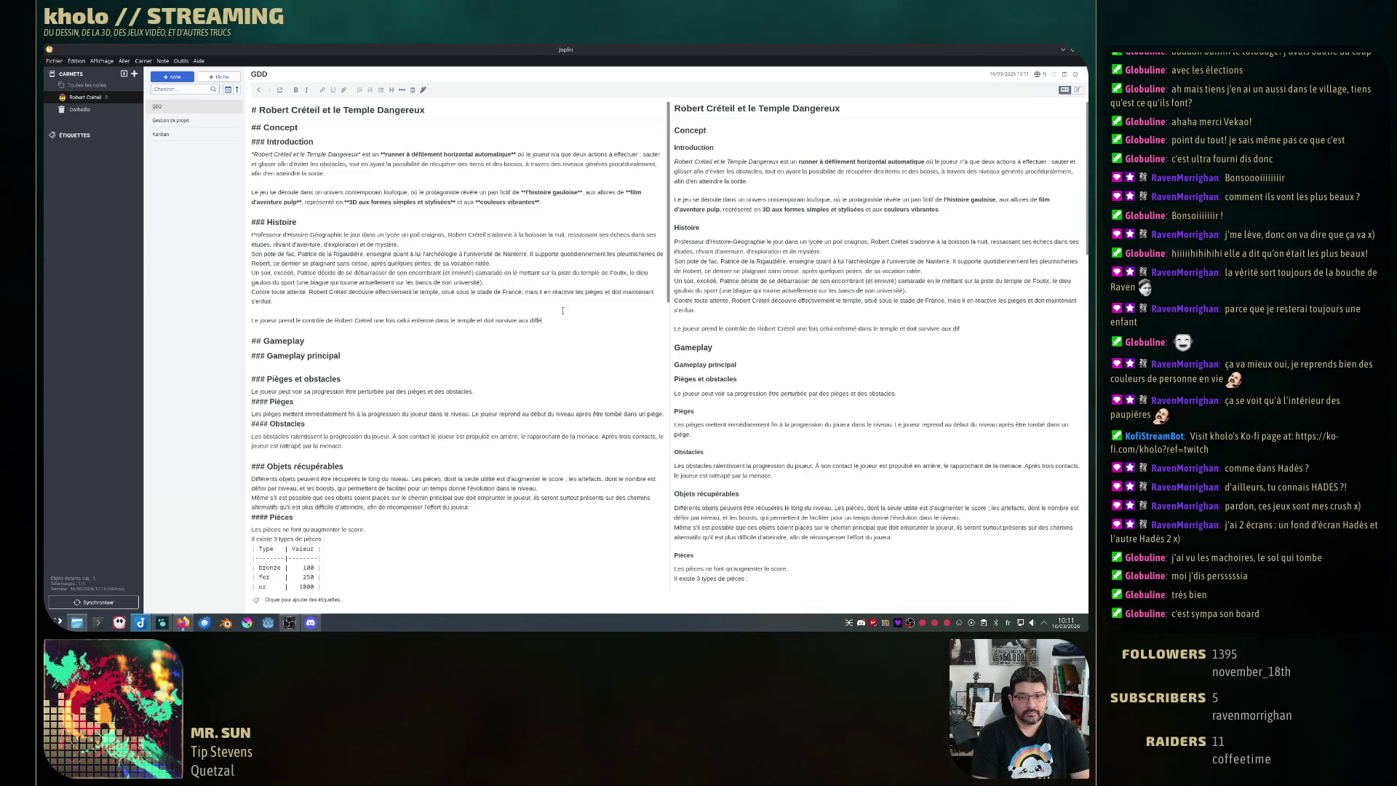
{"action": "type", "text": "rents obsta"}
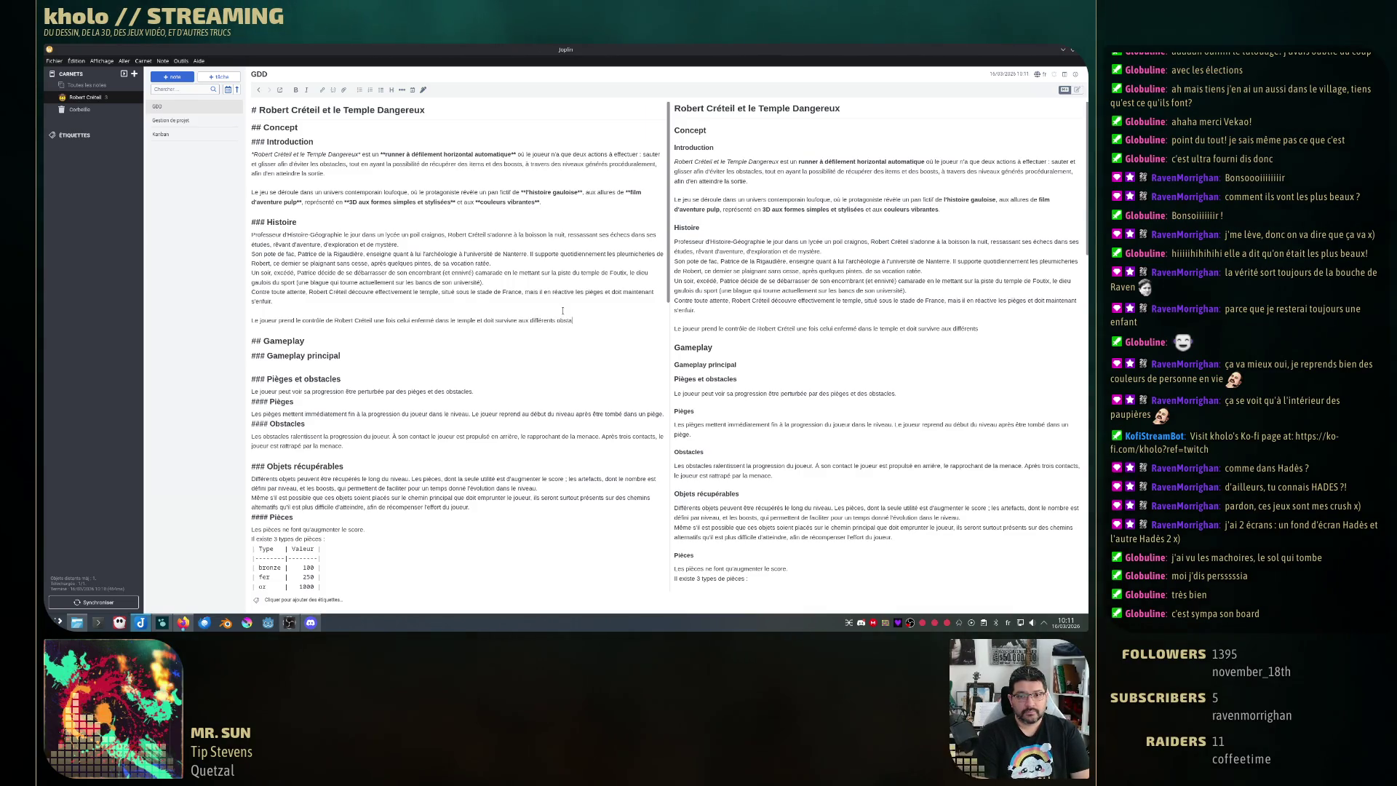
{"action": "type", "text": "ct en"}
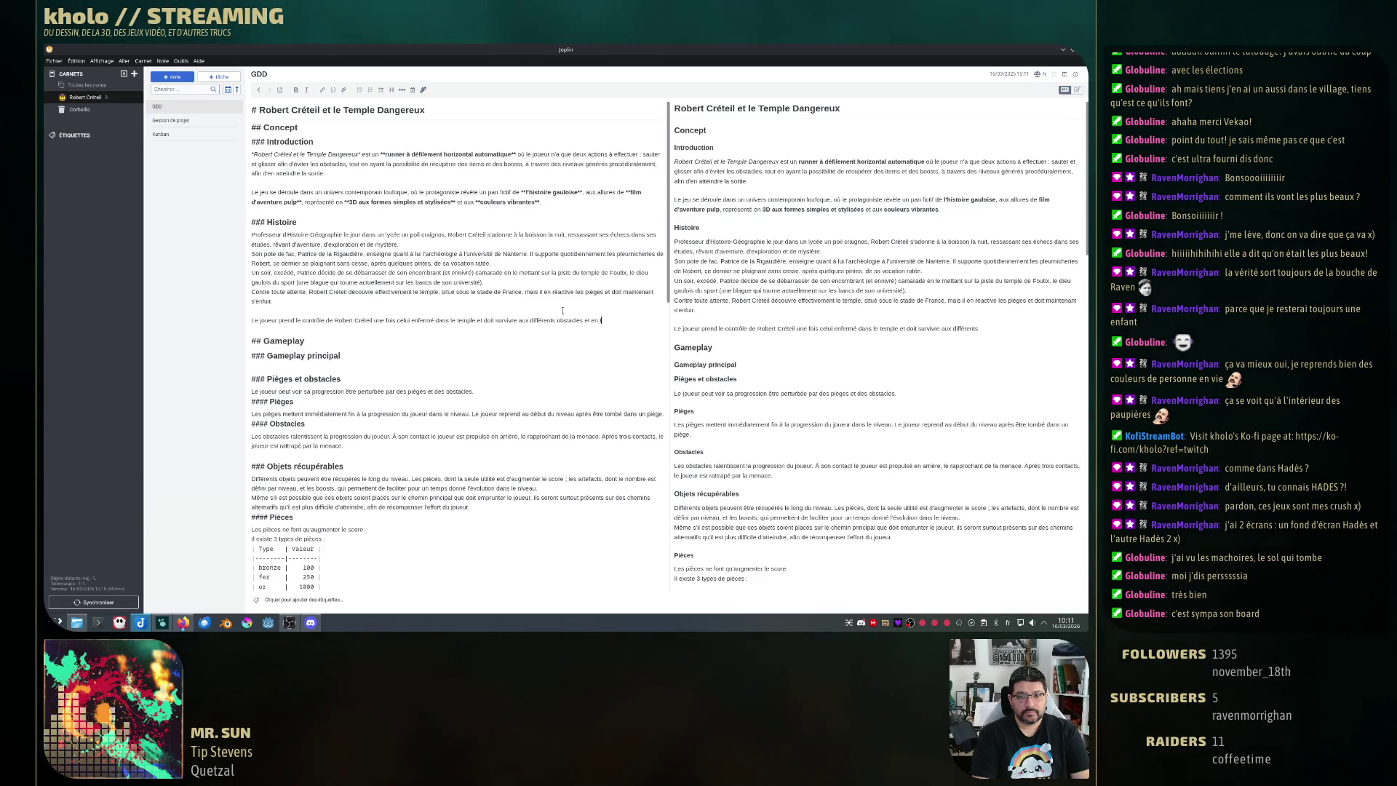
{"action": "type", "text": "trouver la sortie."}
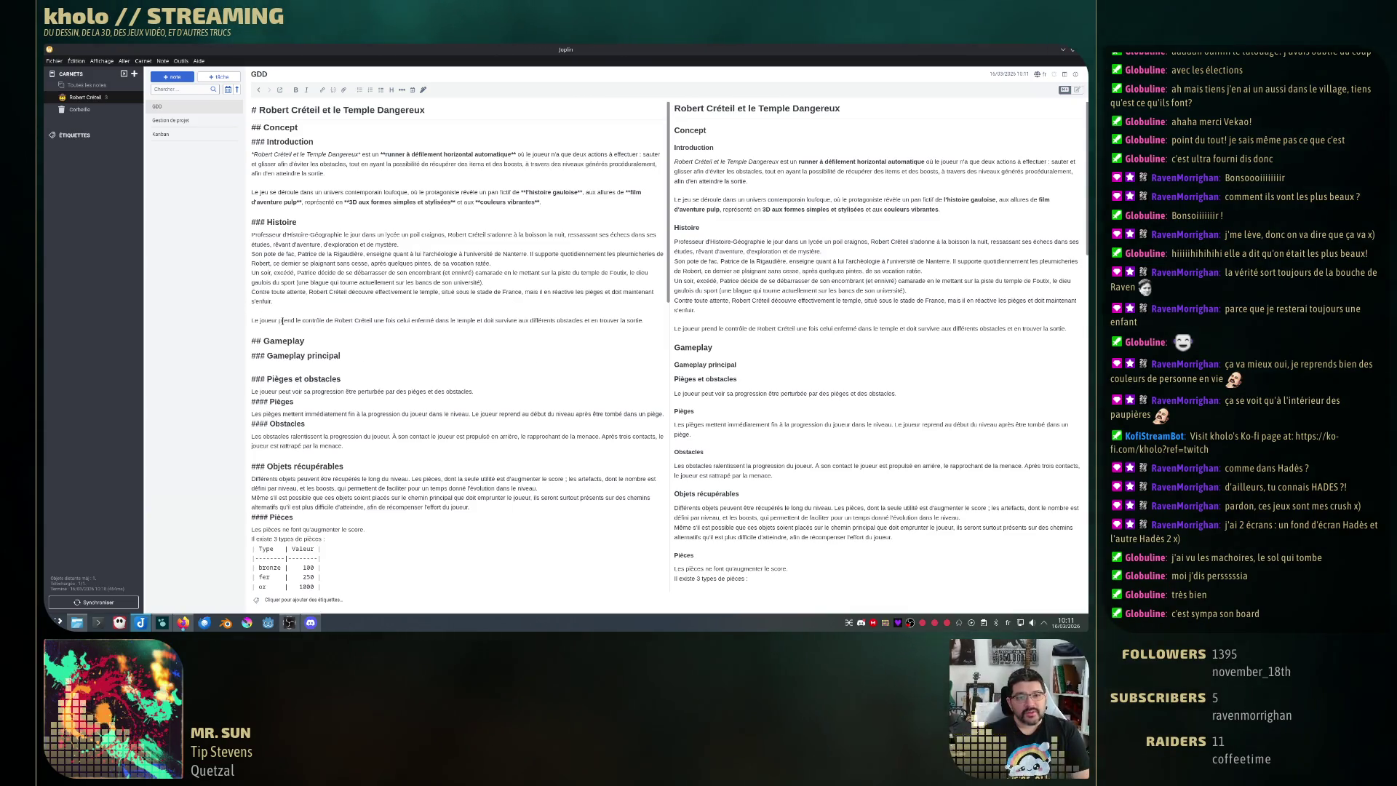
- Reread the Robert Créteil and Histoire sentences, then switch to the Super Mario Bros PDF in Firefox
{"action": "left_click_drag", "start_coordinate": [282, 322], "coordinate": [387, 321]}
{"action": "left_click", "coordinate": [385, 320]}
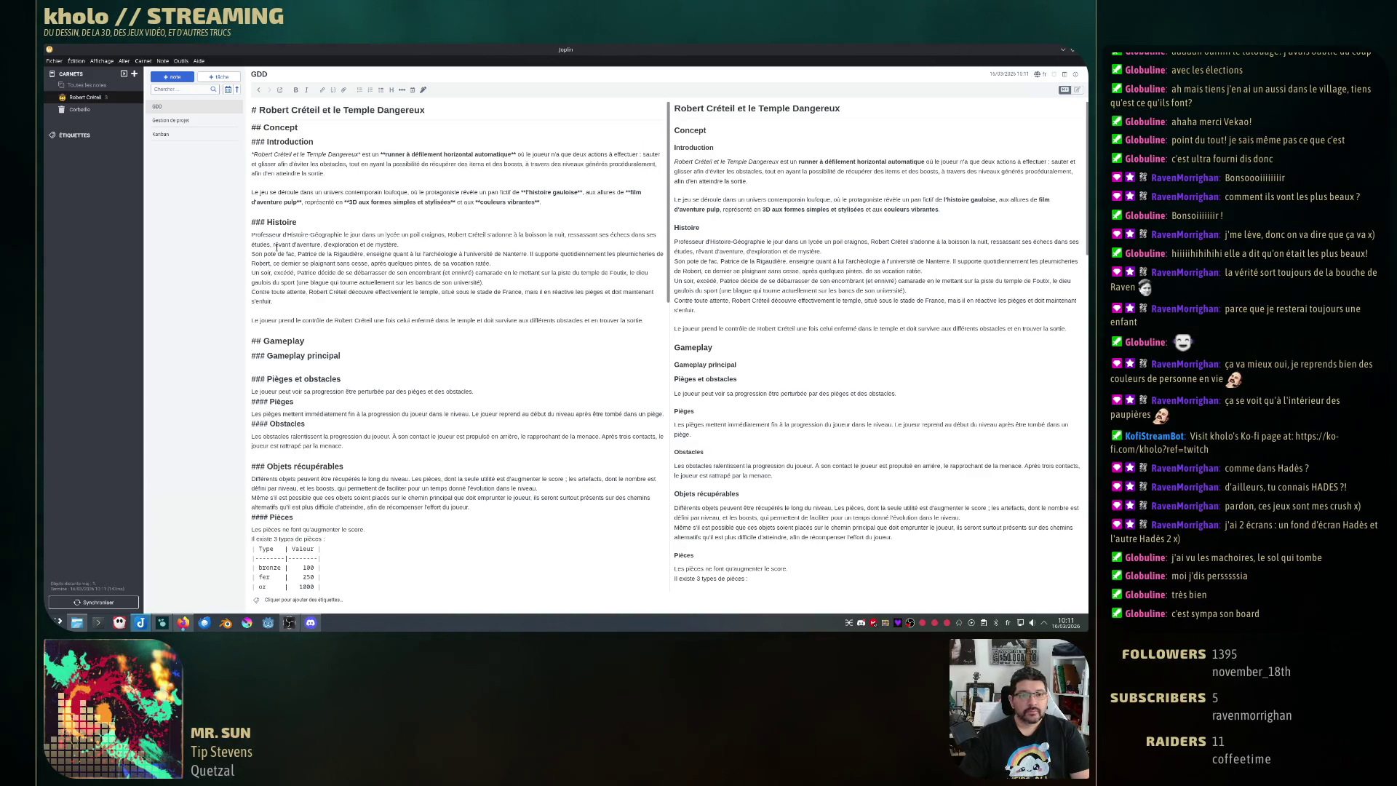
{"action": "left_click_drag", "start_coordinate": [253, 235], "coordinate": [275, 302]}
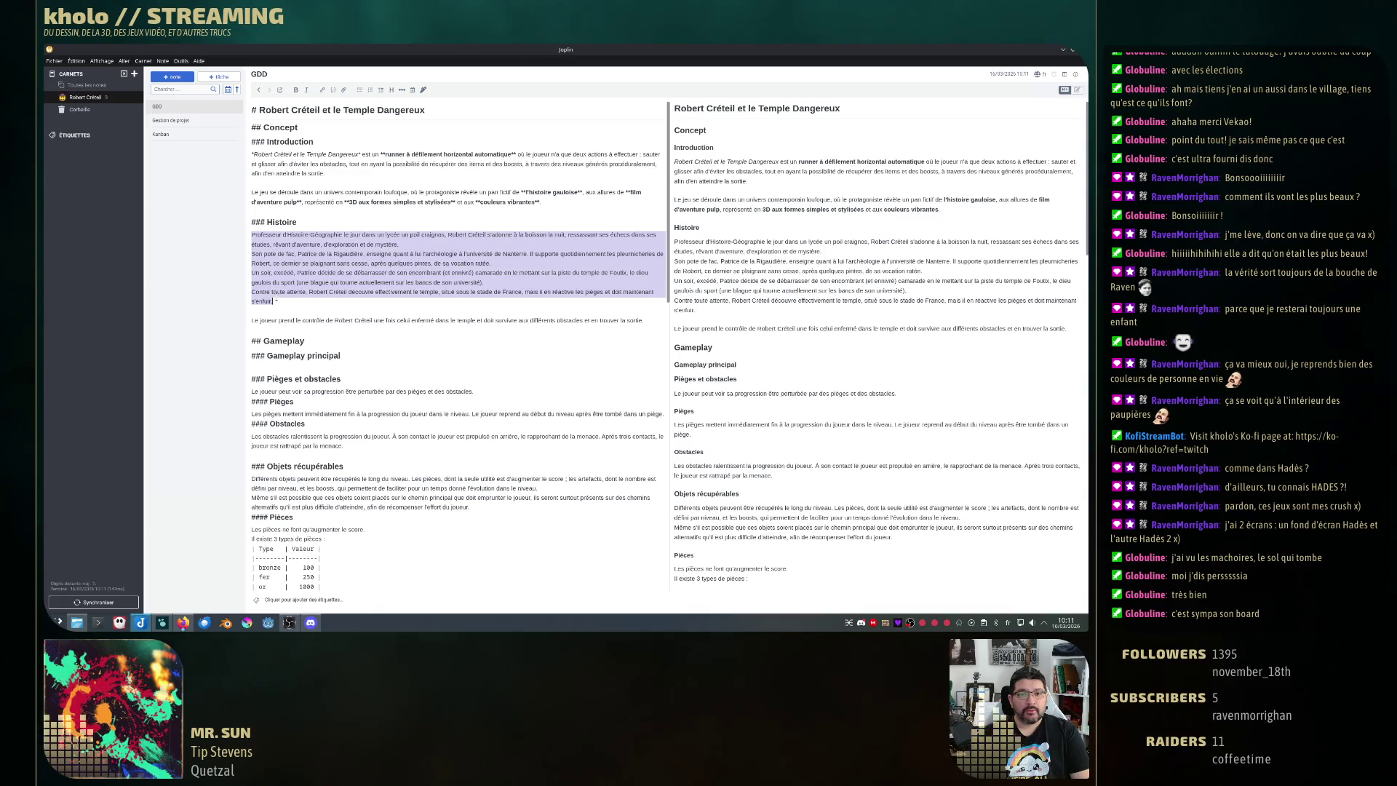
{"action": "left_click", "coordinate": [466, 312]}
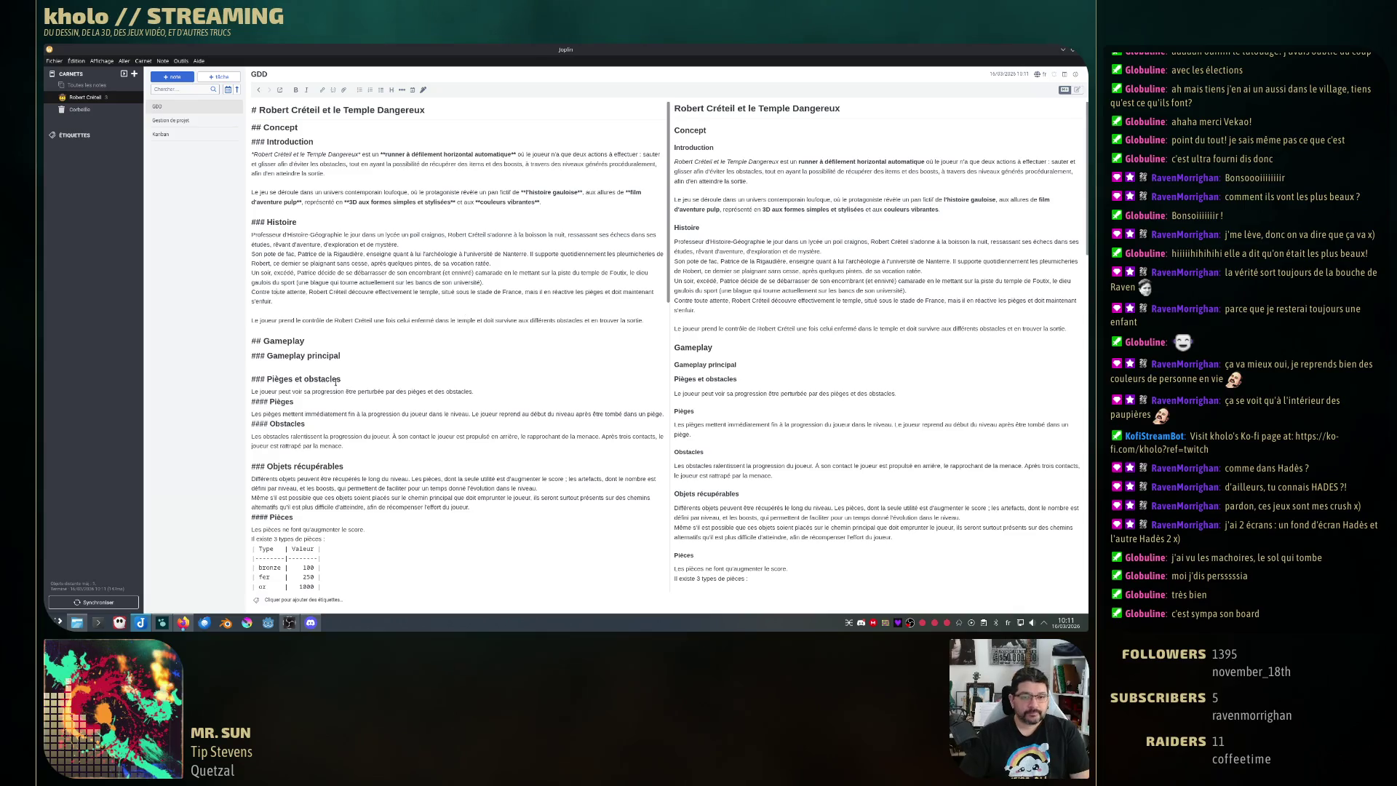
{"action": "scroll", "coordinate": [646, 451], "scroll_direction": "down", "scroll_amount": 5}
{"action": "scroll", "coordinate": [646, 451], "scroll_direction": "down", "scroll_amount": 3}
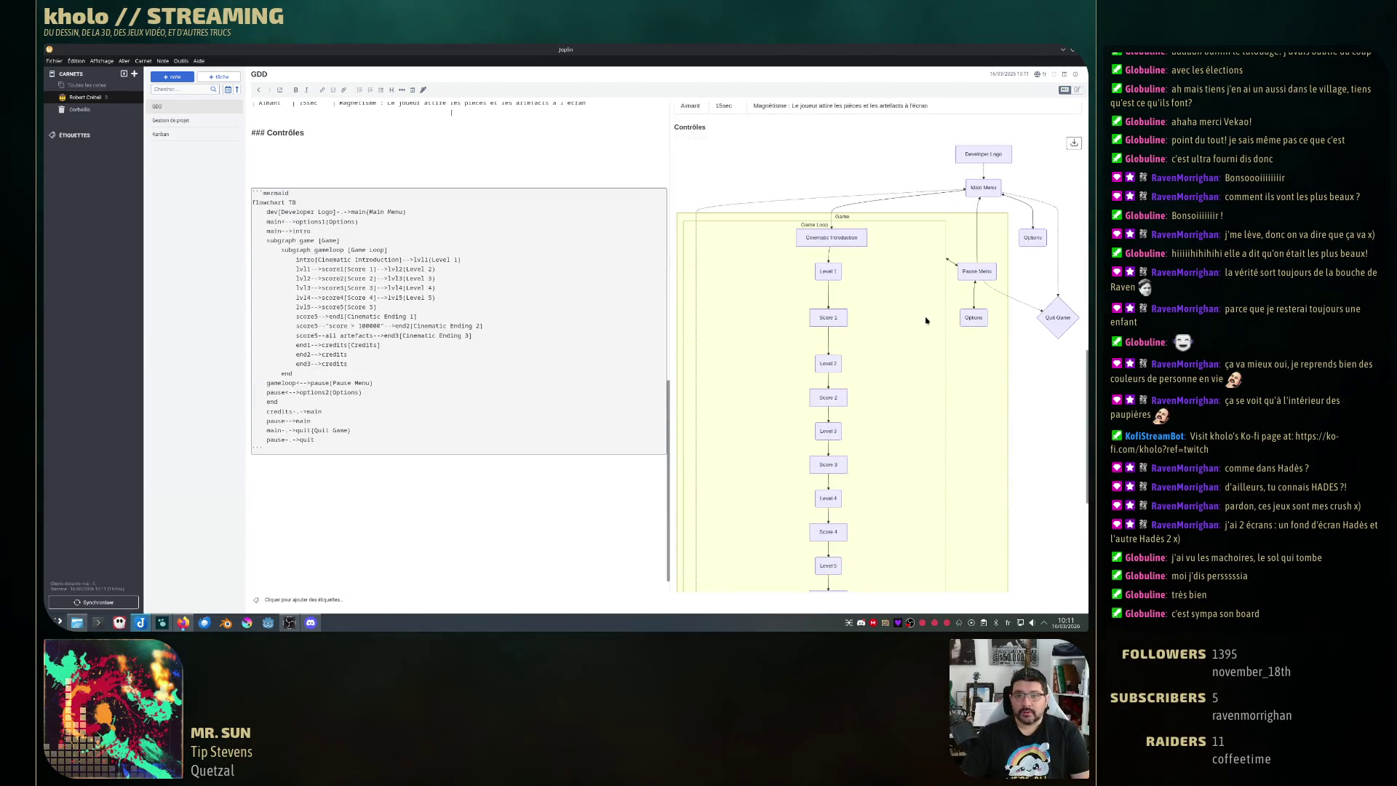
{"action": "scroll", "coordinate": [692, 474], "scroll_direction": "up", "scroll_amount": 5}
{"action": "scroll", "coordinate": [480, 379], "scroll_direction": "up", "scroll_amount": 1}
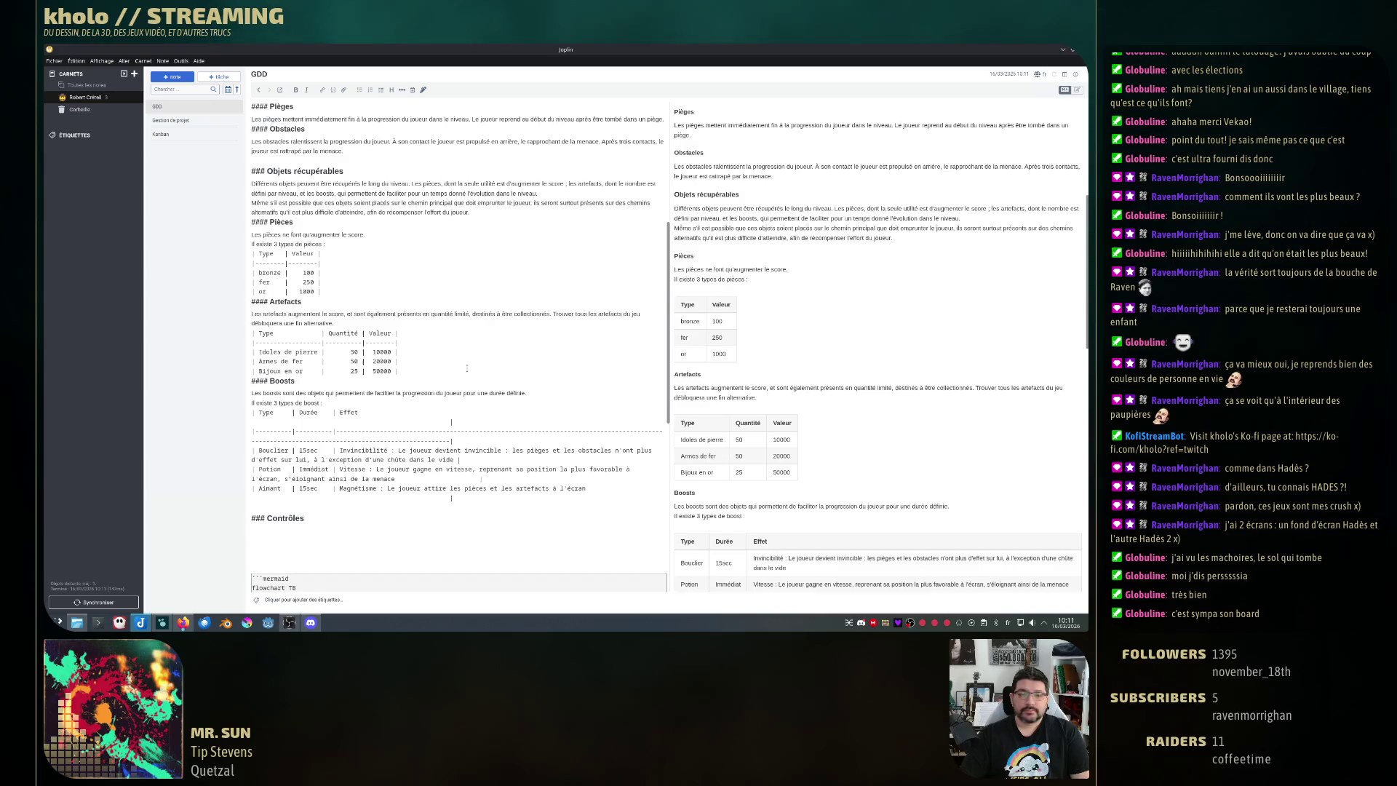
{"action": "scroll", "coordinate": [469, 350], "scroll_direction": "up", "scroll_amount": 1}
{"action": "scroll", "coordinate": [454, 322], "scroll_direction": "up", "scroll_amount": 1}
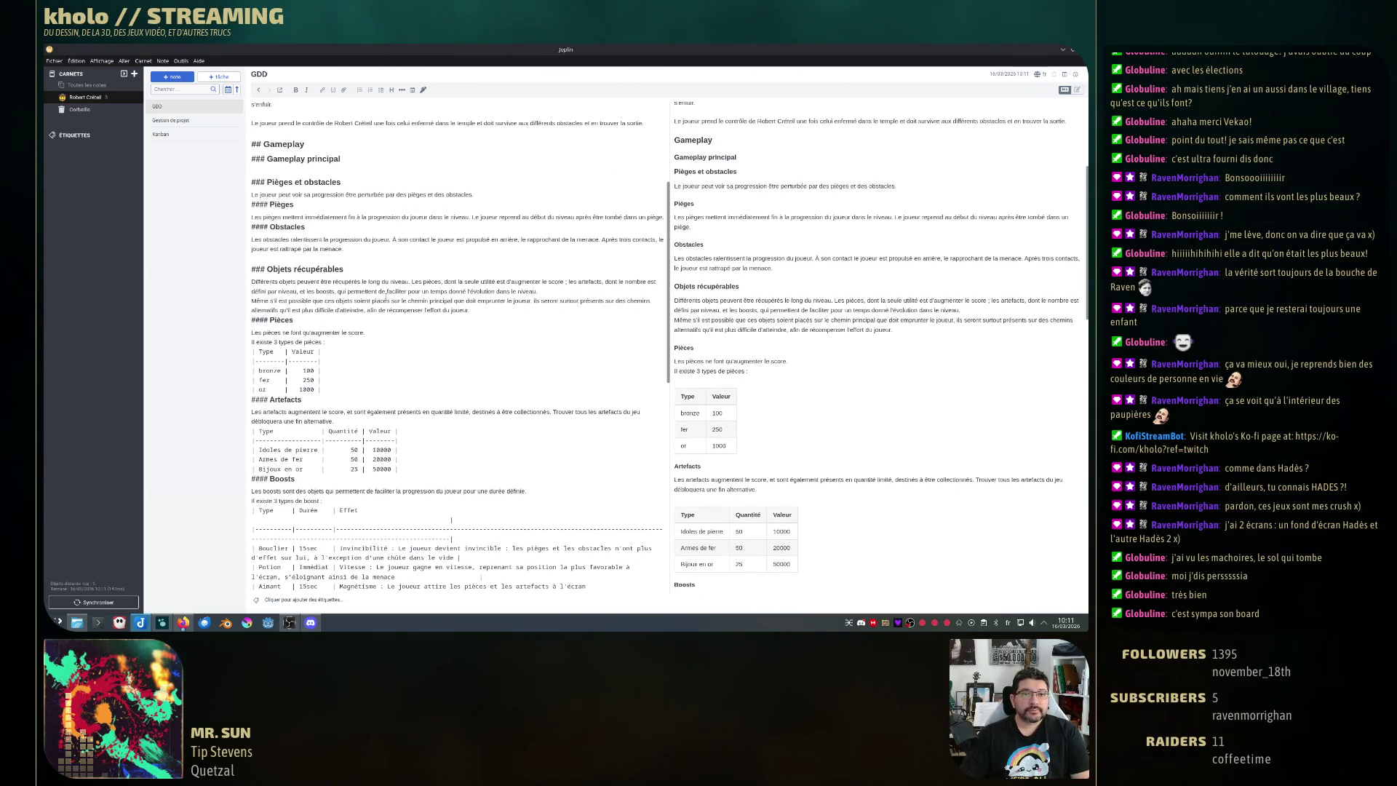
{"action": "scroll", "coordinate": [713, 267], "scroll_direction": "up", "scroll_amount": 2}
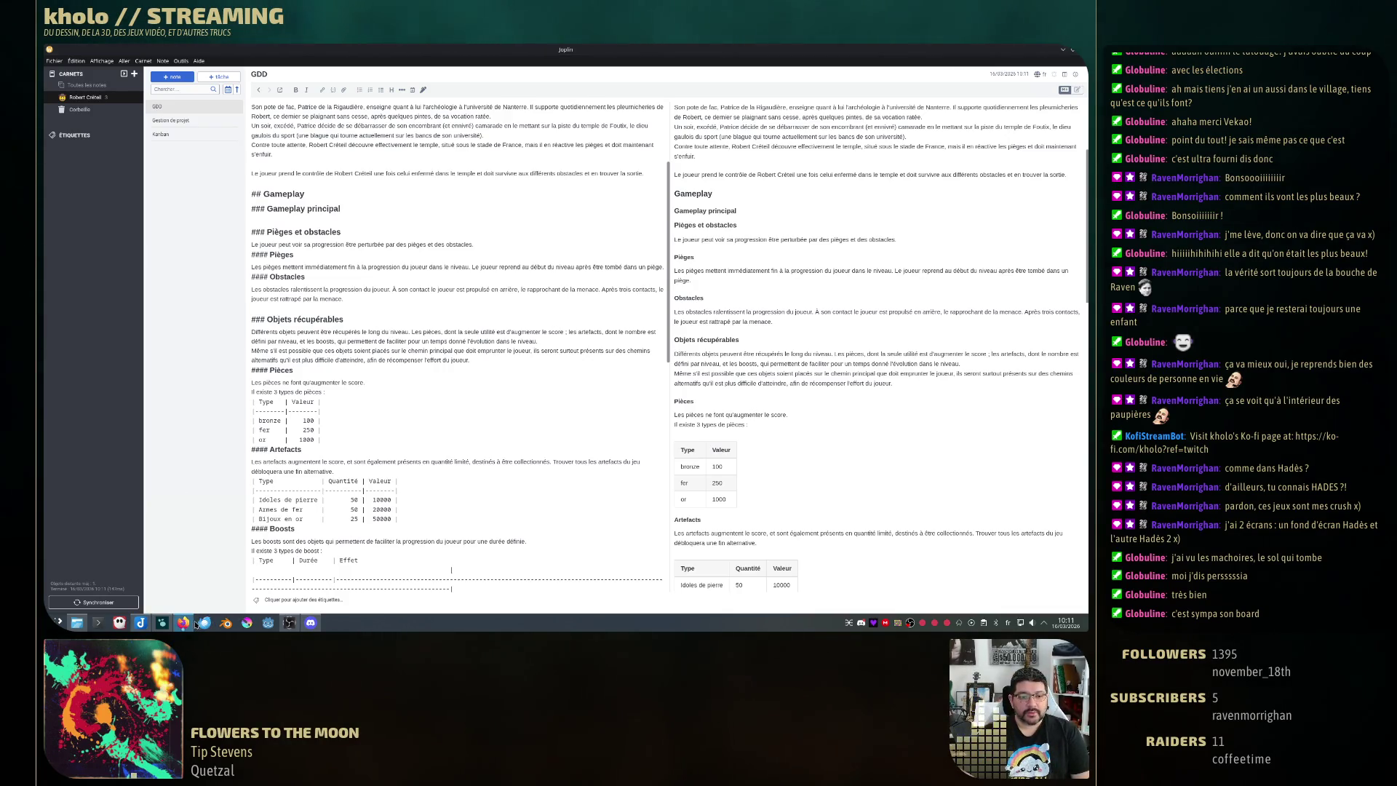
{"action": "left_click", "coordinate": [182, 623]}
{"action": "scroll", "coordinate": [566, 315], "scroll_direction": "down", "scroll_amount": 5}
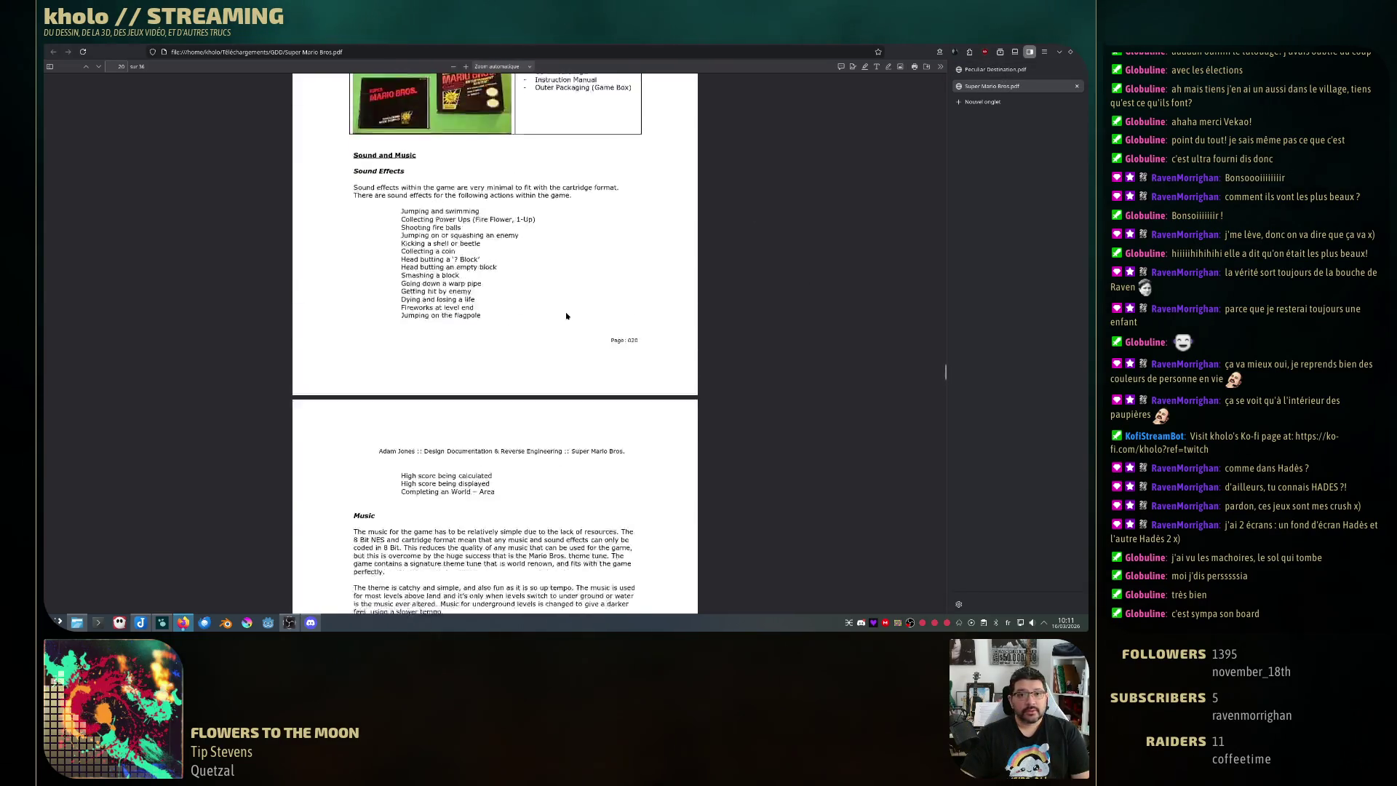
{"action": "scroll", "coordinate": [566, 316], "scroll_direction": "down", "scroll_amount": 4}
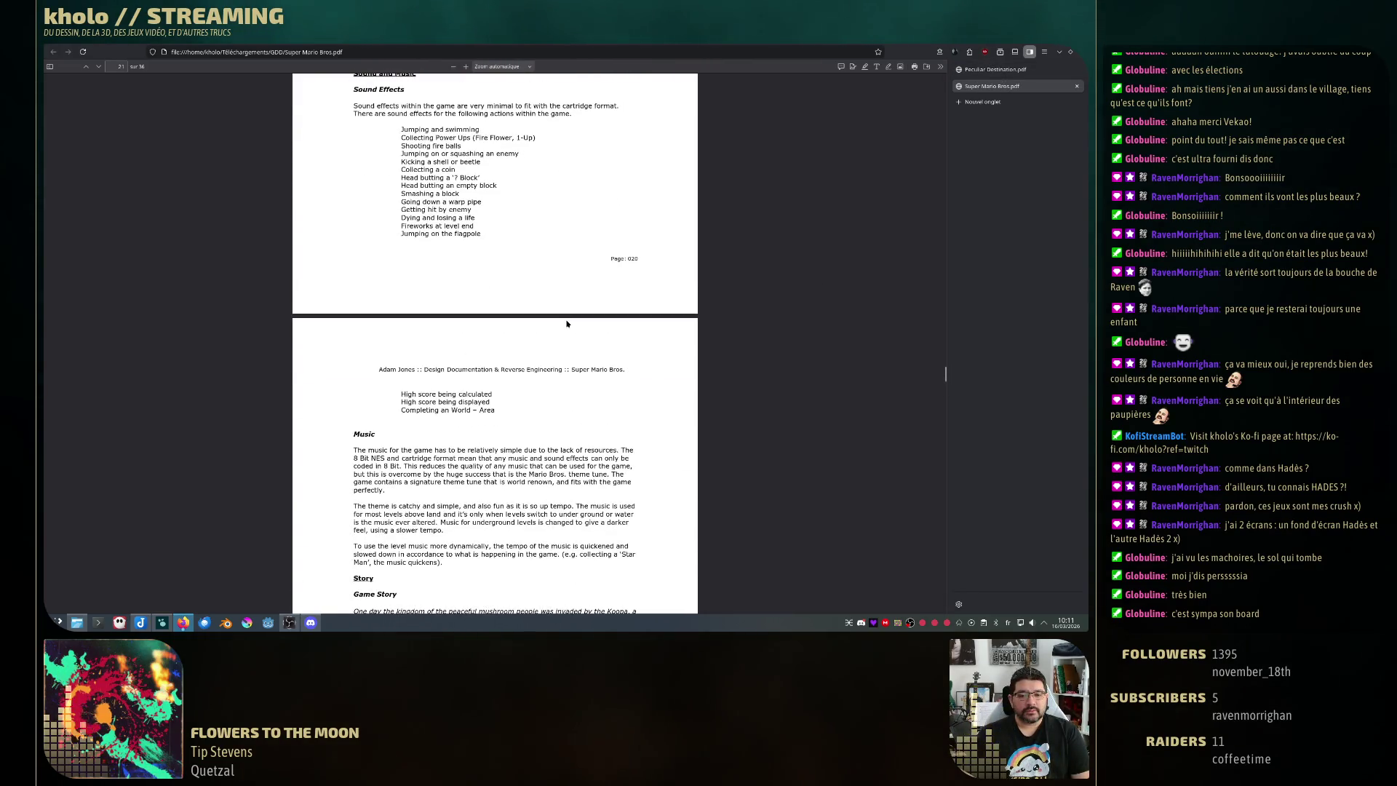
{"action": "scroll", "coordinate": [567, 326], "scroll_direction": "down", "scroll_amount": 5}
{"action": "scroll", "coordinate": [945, 382], "scroll_direction": "down", "scroll_amount": 2}
{"action": "scroll", "coordinate": [945, 376], "scroll_direction": "down", "scroll_amount": 3}
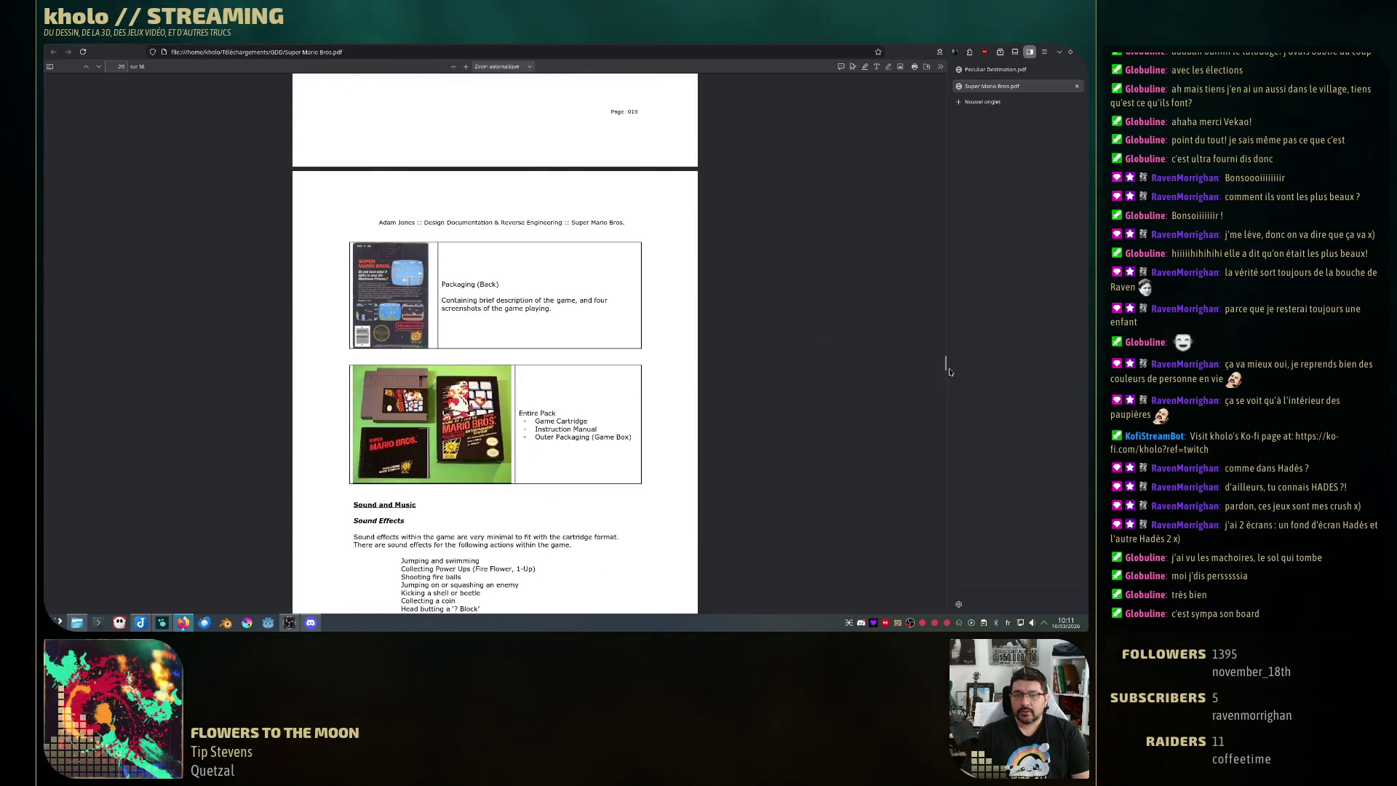
{"action": "left_click_drag", "start_coordinate": [945, 366], "coordinate": [945, 110]}
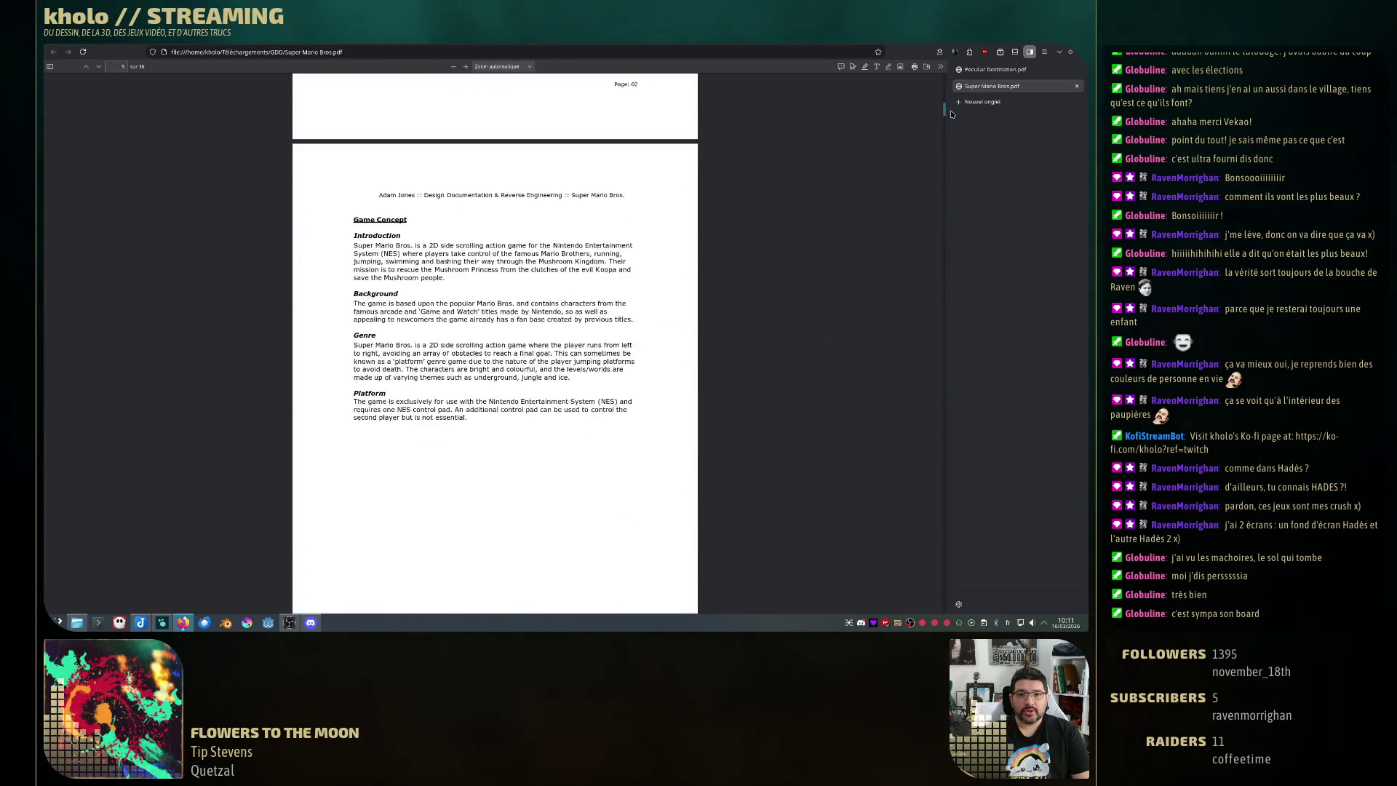
{"action": "scroll", "coordinate": [517, 350], "scroll_direction": "down", "scroll_amount": 3}
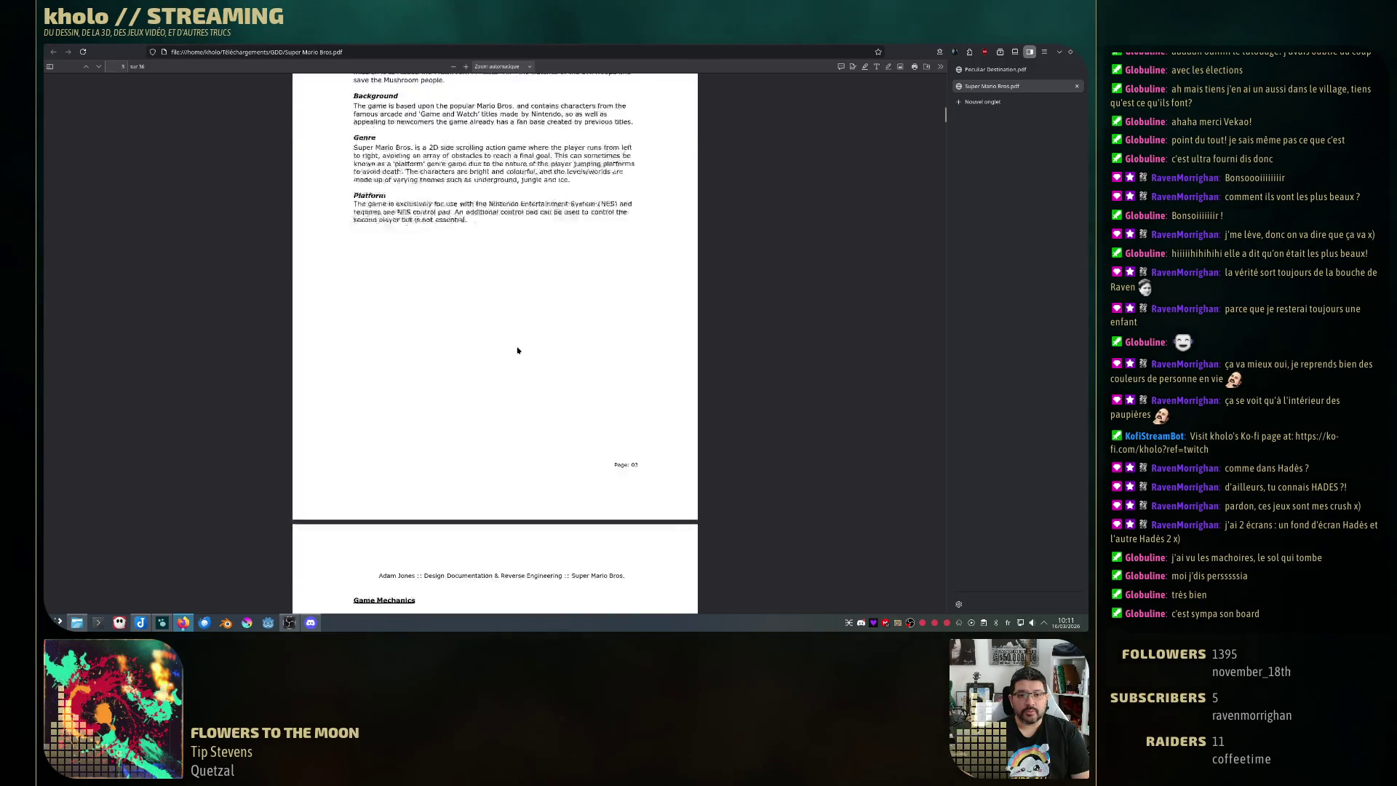
{"action": "scroll", "coordinate": [517, 349], "scroll_direction": "down", "scroll_amount": 2}
{"action": "scroll", "coordinate": [517, 350], "scroll_direction": "down", "scroll_amount": 5}
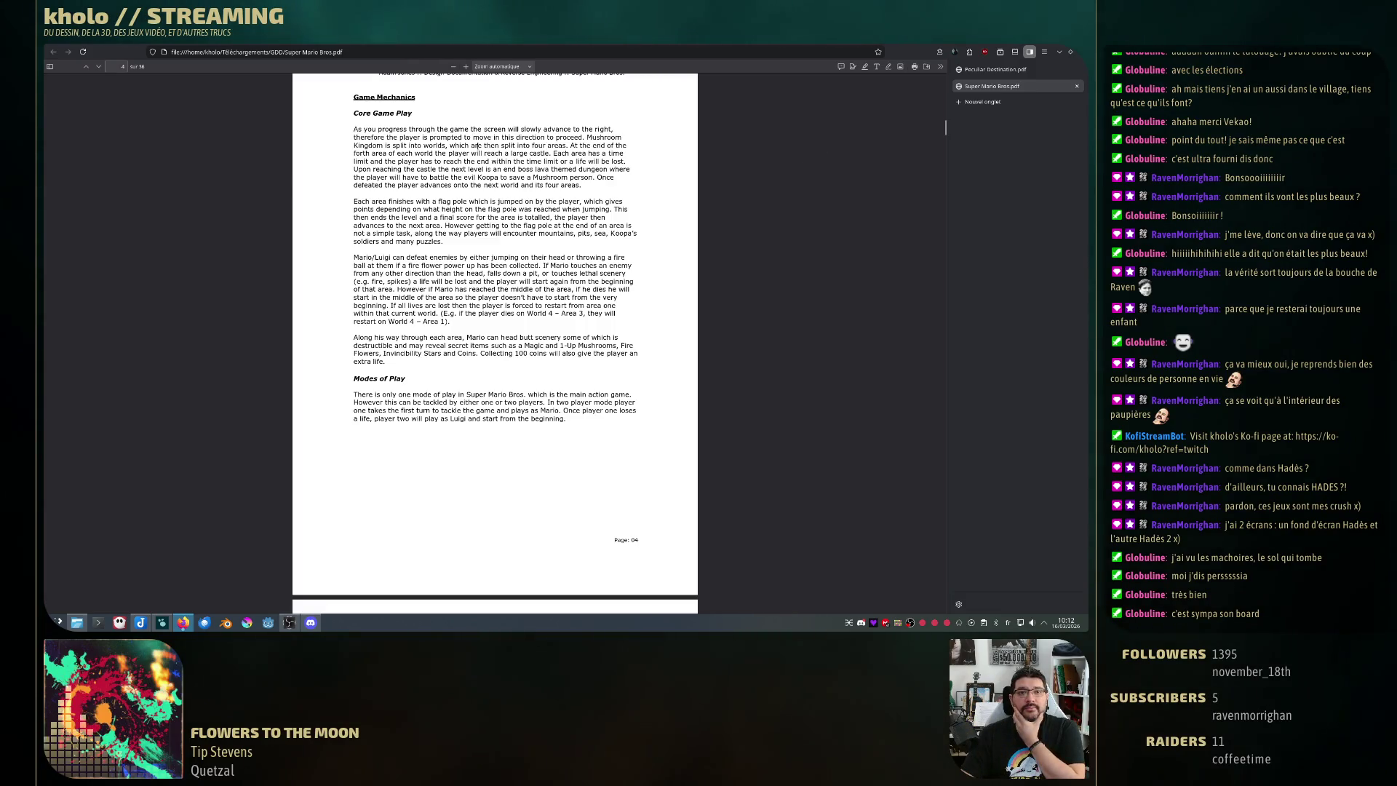
- Select the opening Core Game Play paragraph about the advancing screen
{"action": "left_click_drag", "start_coordinate": [355, 129], "coordinate": [630, 171]}
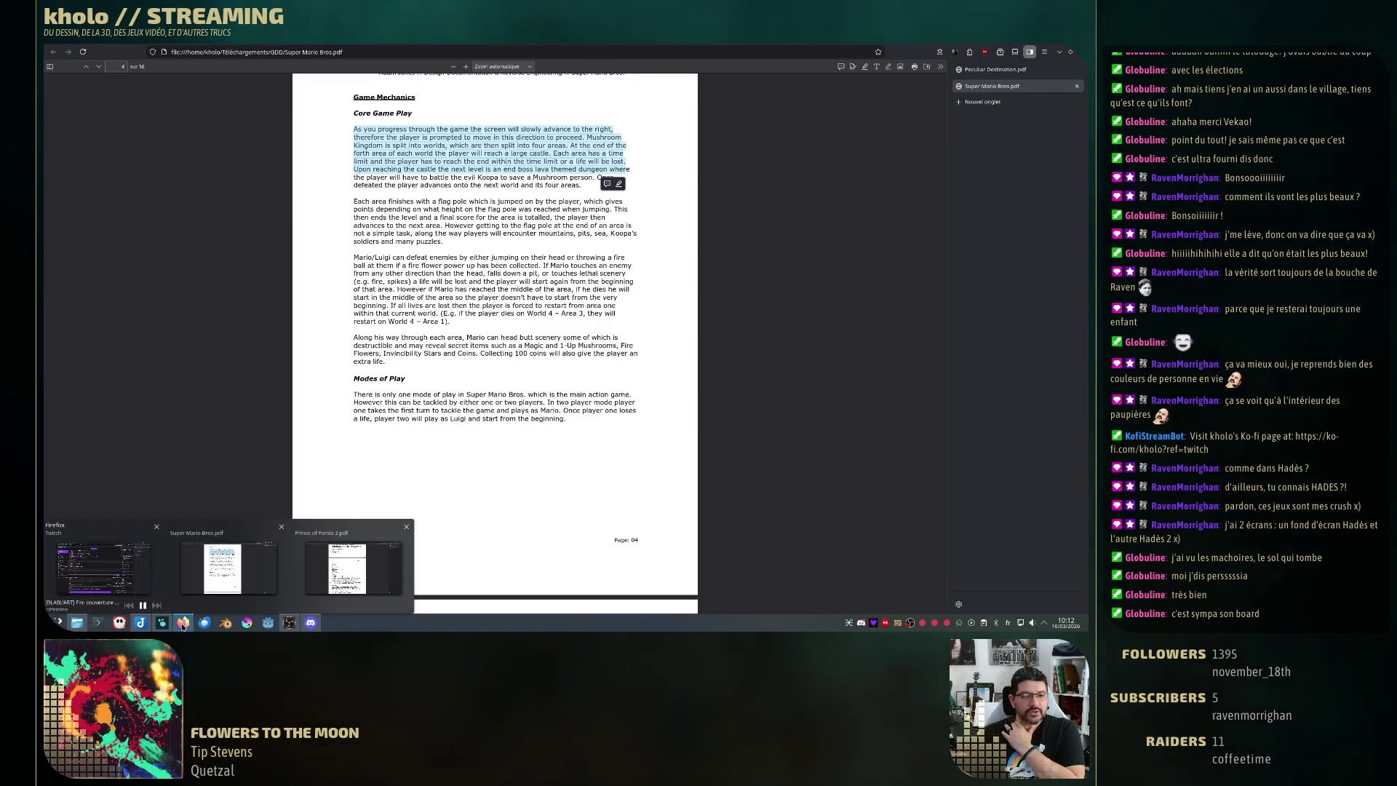
{"action": "mouse_move", "coordinate": [183, 623]}
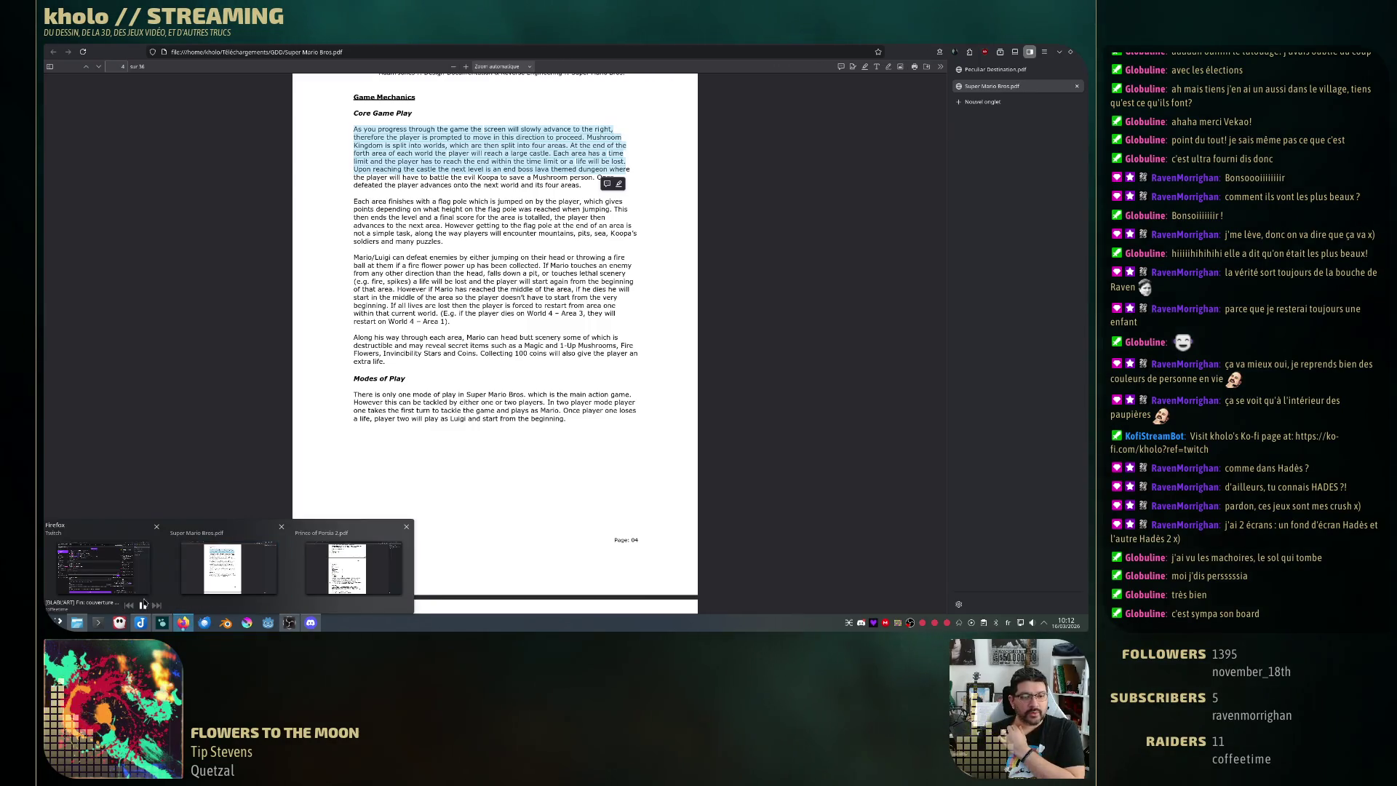
- Return to the GDD note and start a new line under Gameplay principal for the auto-scrolling description
{"action": "left_click", "coordinate": [141, 622]}
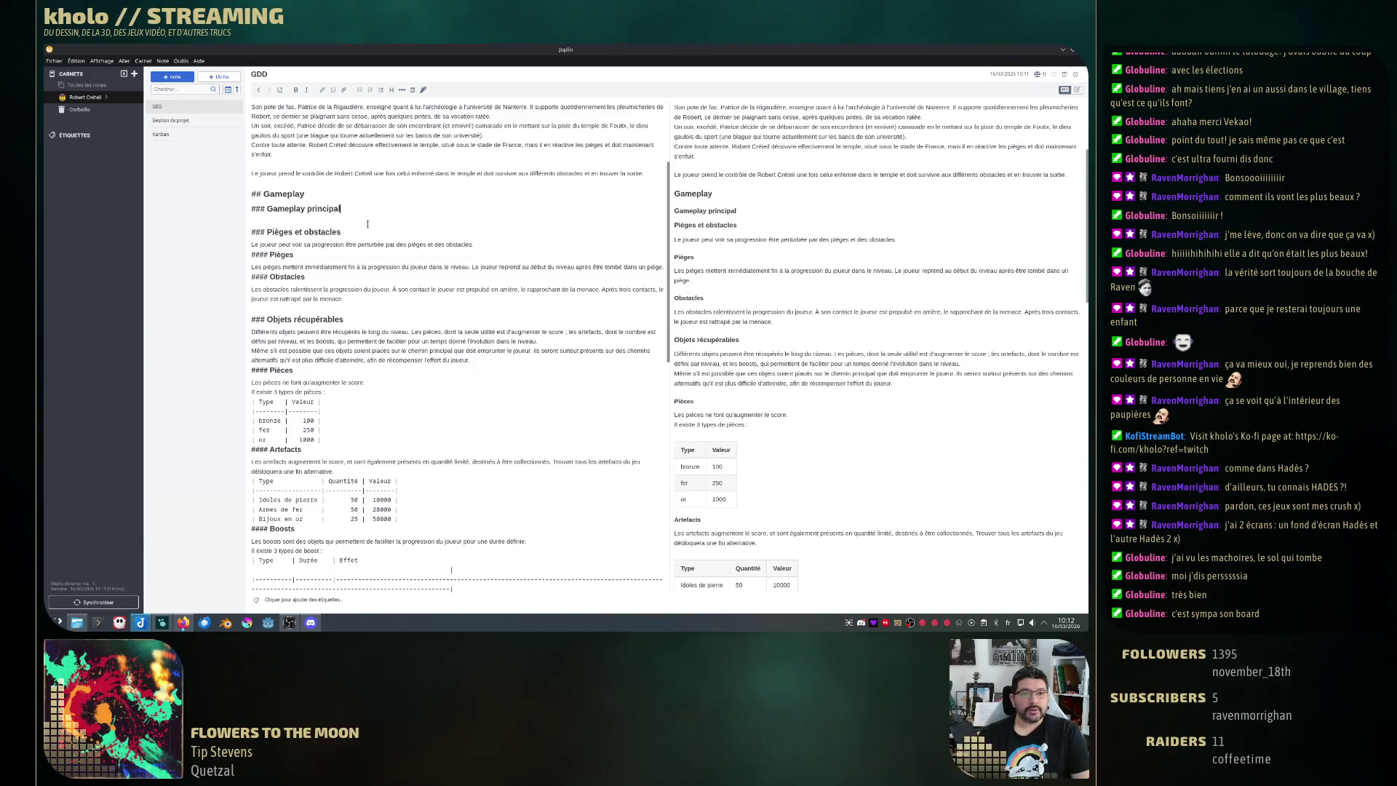
{"action": "left_click", "coordinate": [581, 208]}
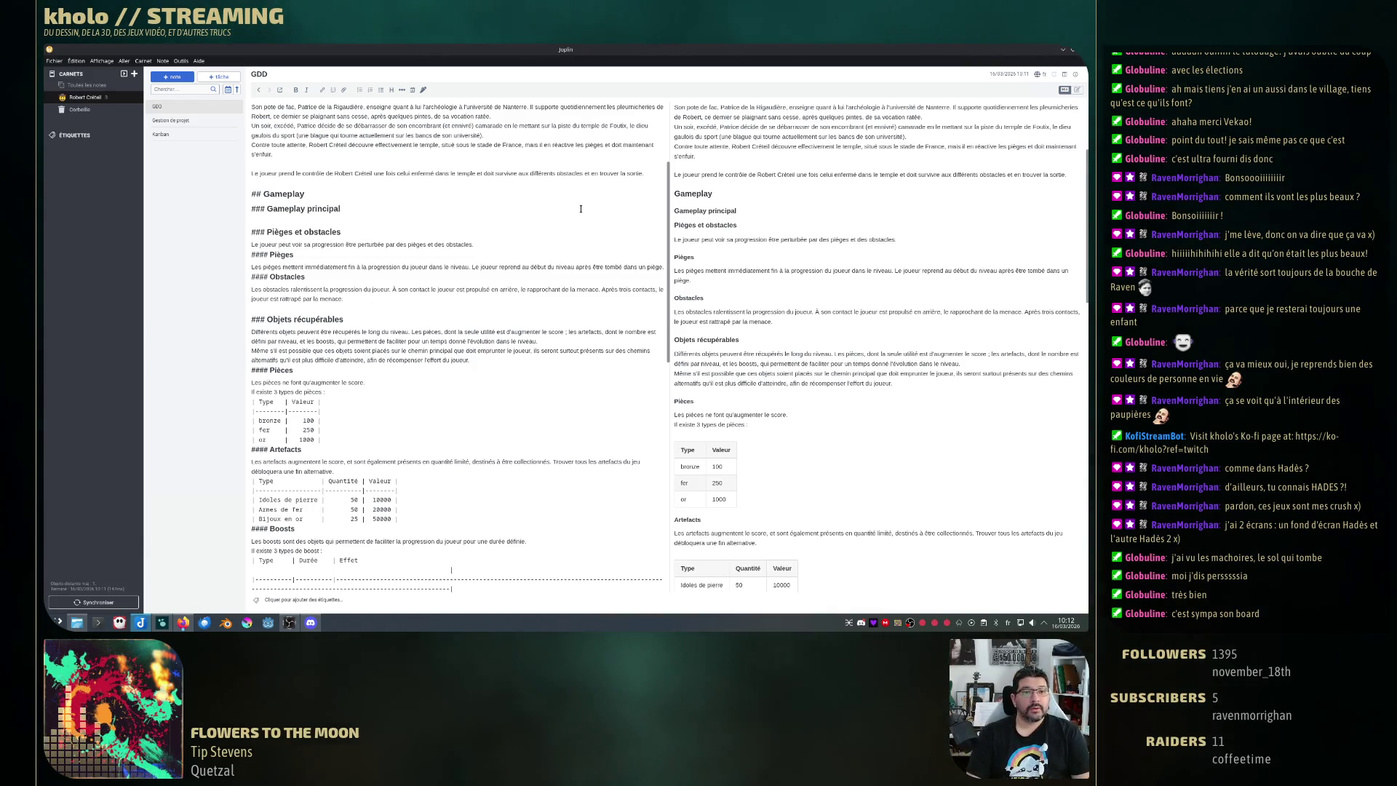
{"action": "key", "text": "Return"}
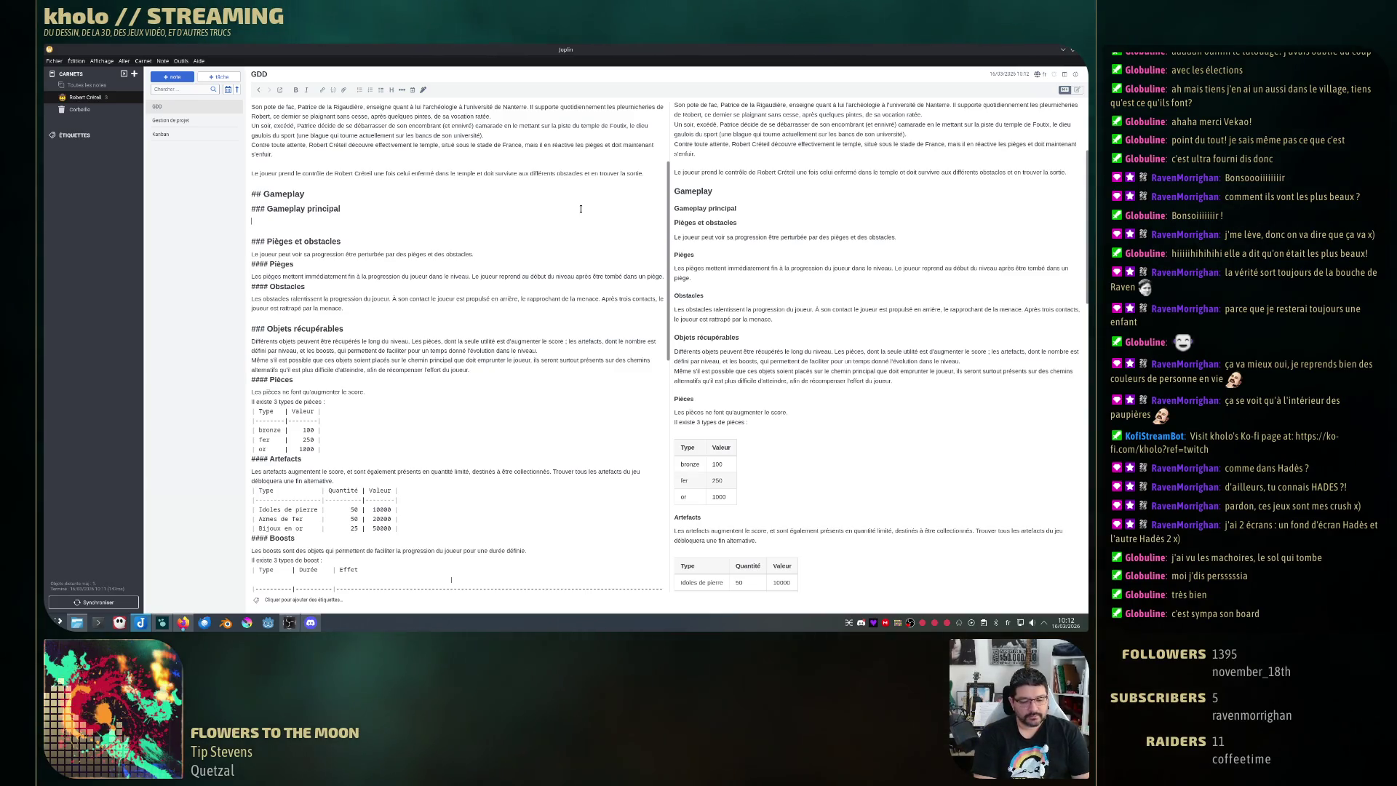
{"action": "type", "text": "L-"}
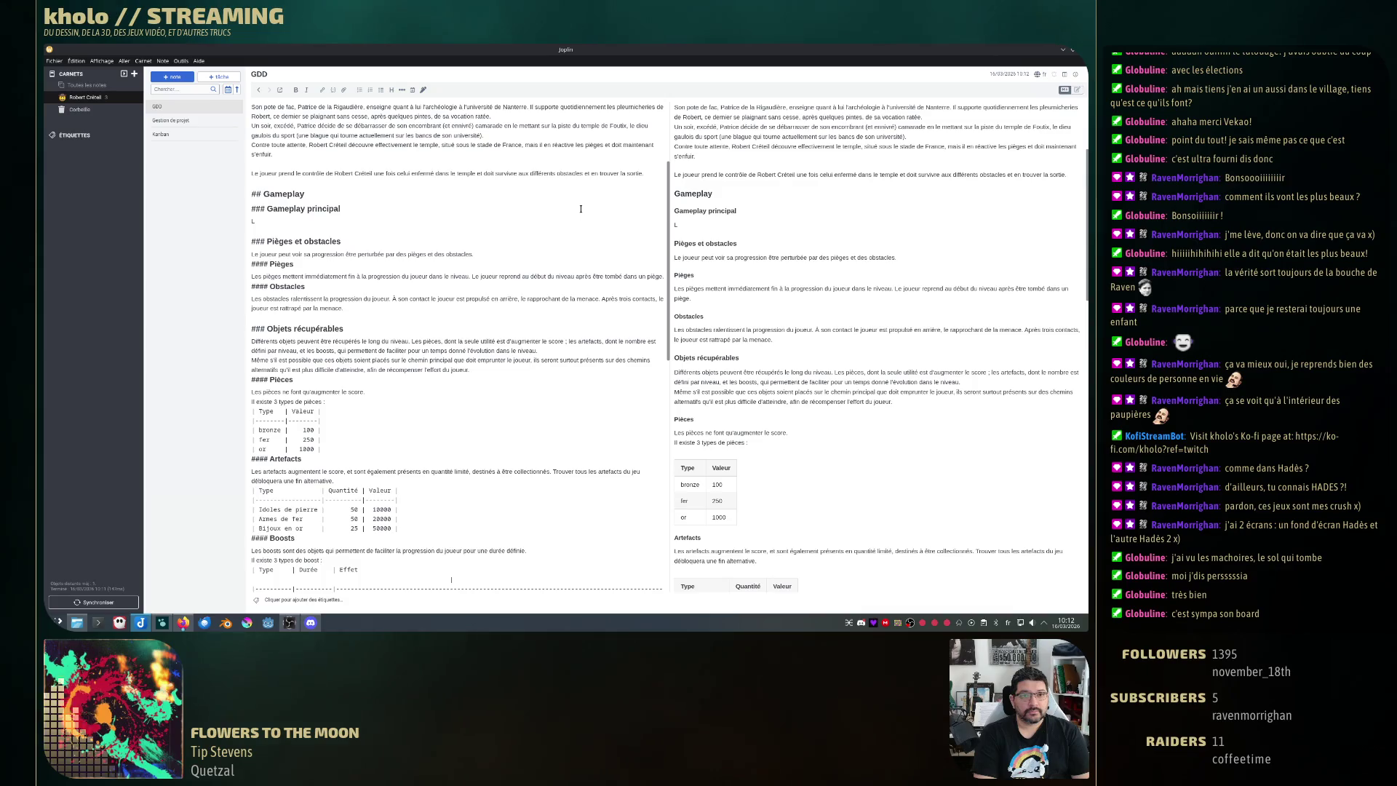
{"action": "type", "text": " personnage"}
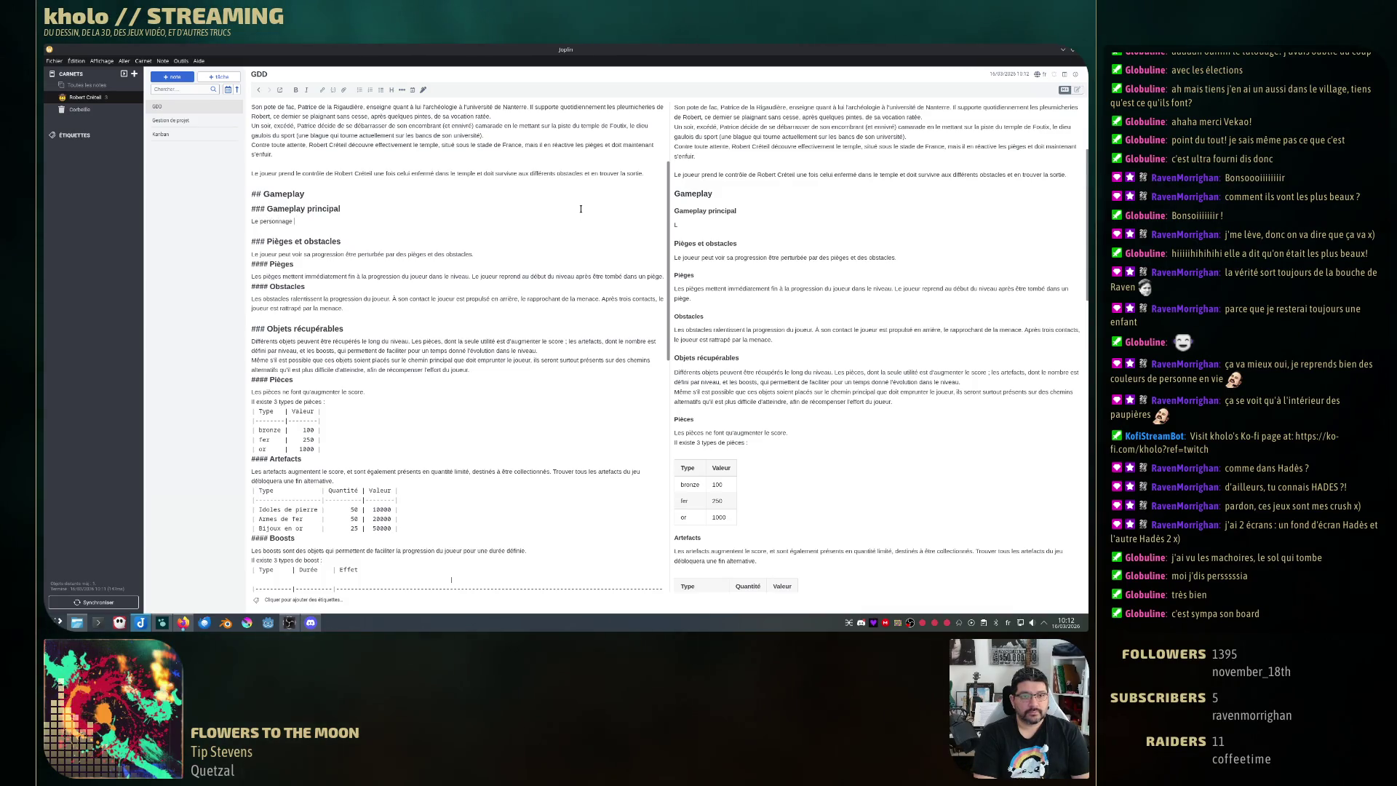
{"action": "type", "text": " joueule cour"}
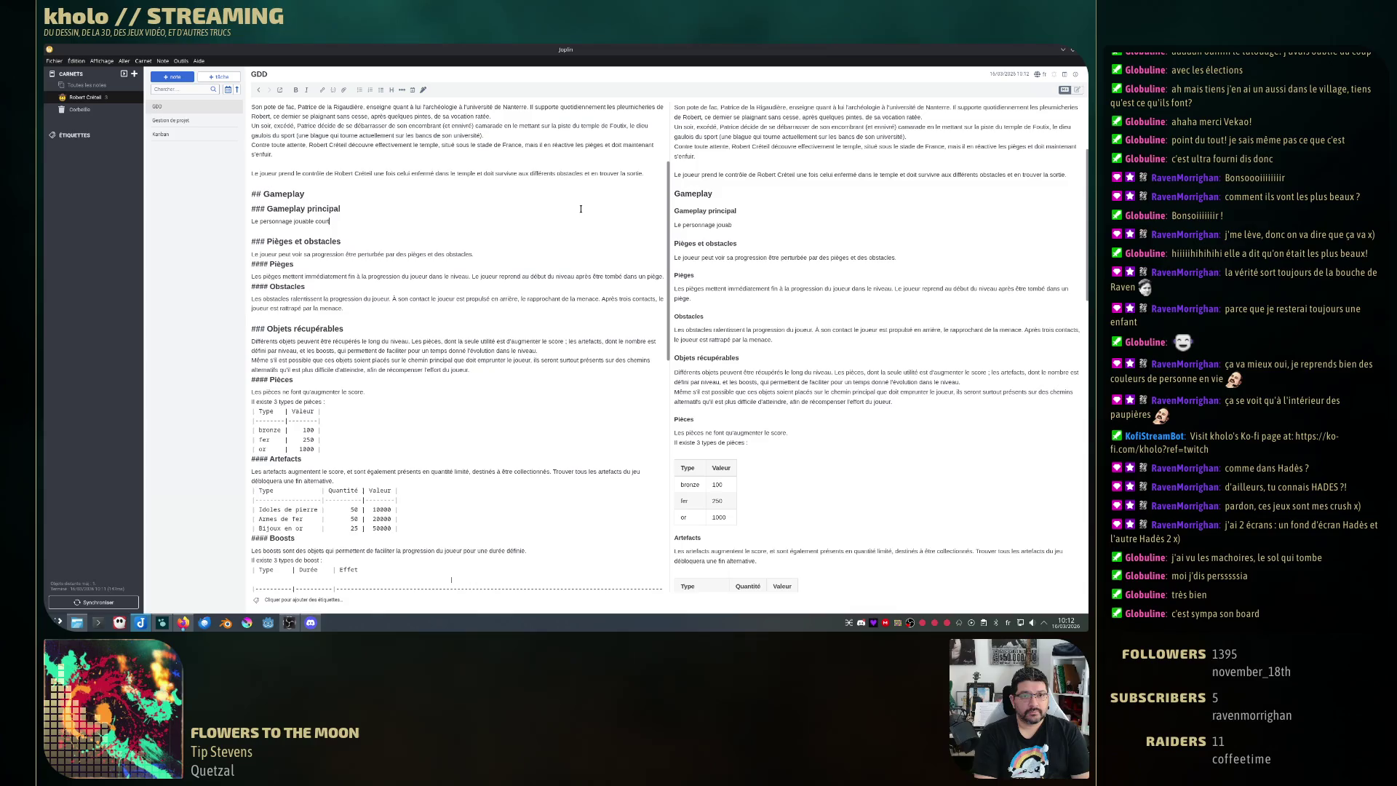
{"action": "type", "text": "t automatiqu"}
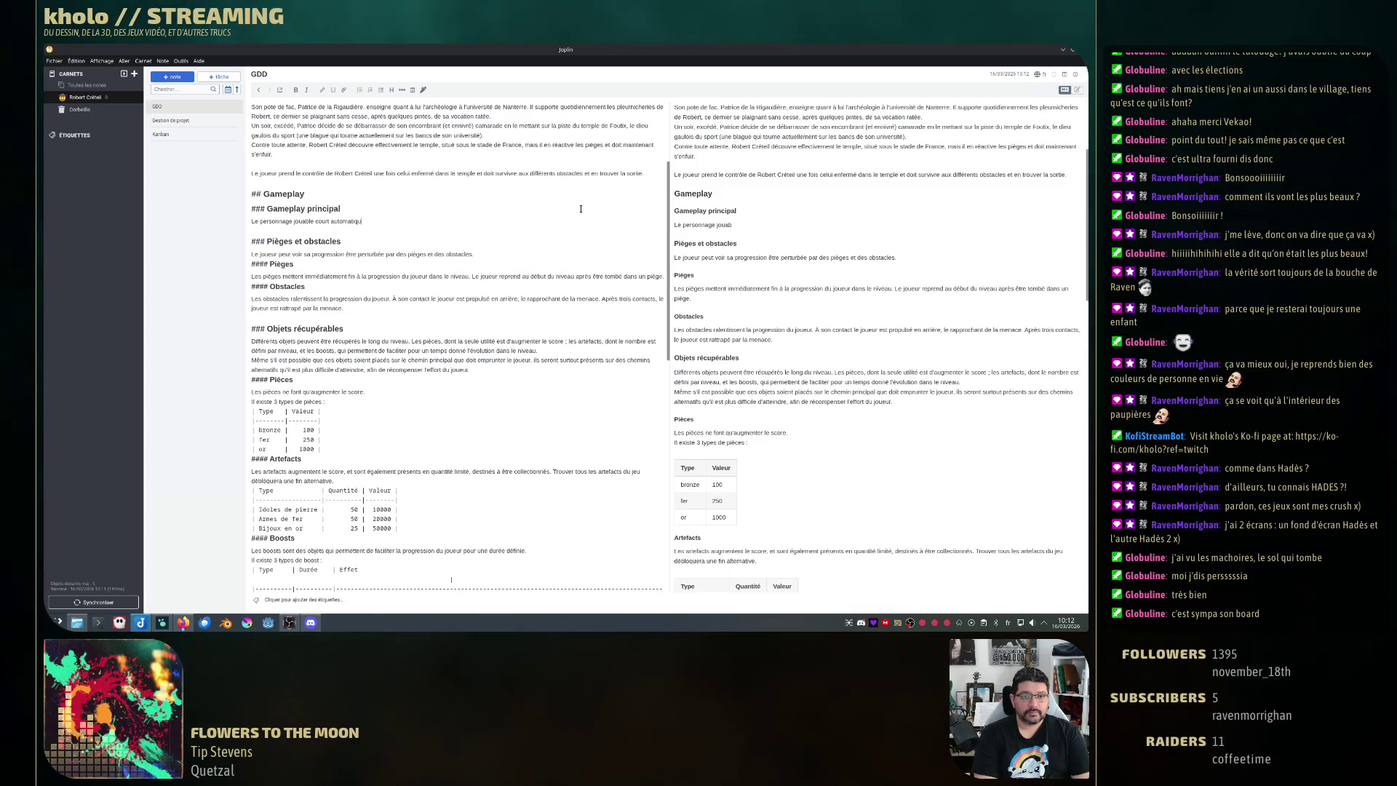
{"action": "type", "text": "e."}
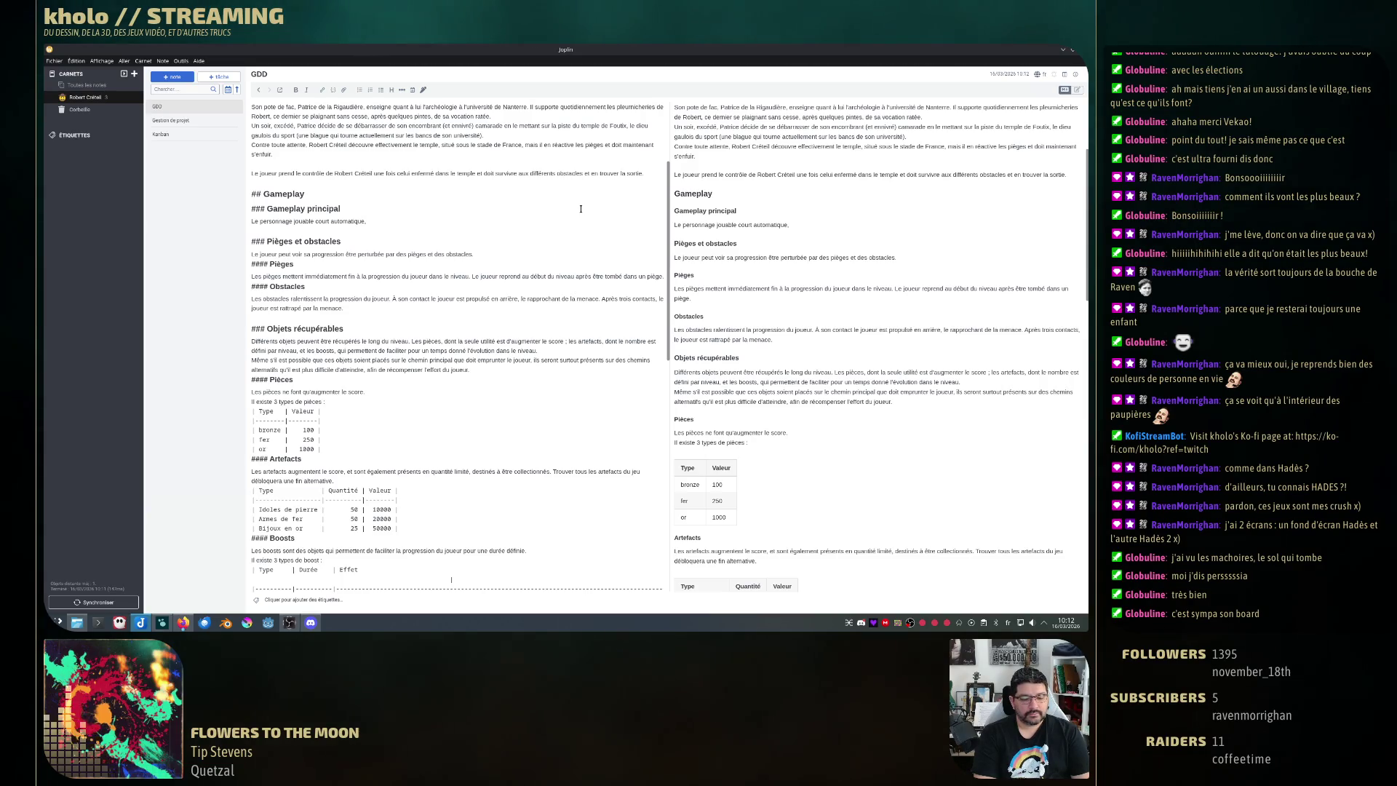
{"action": "type", "text": " une"}
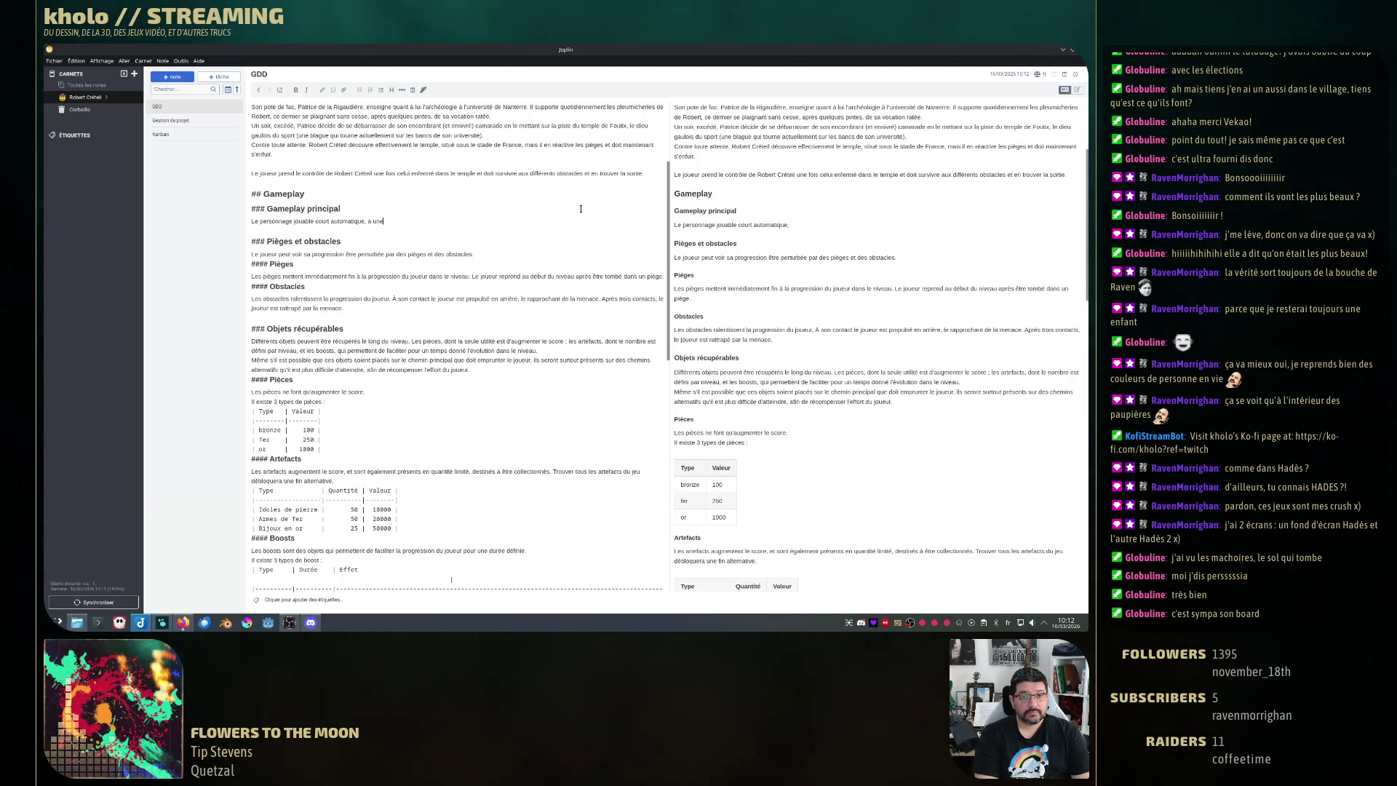
{"action": "type", "text": " position pré"}
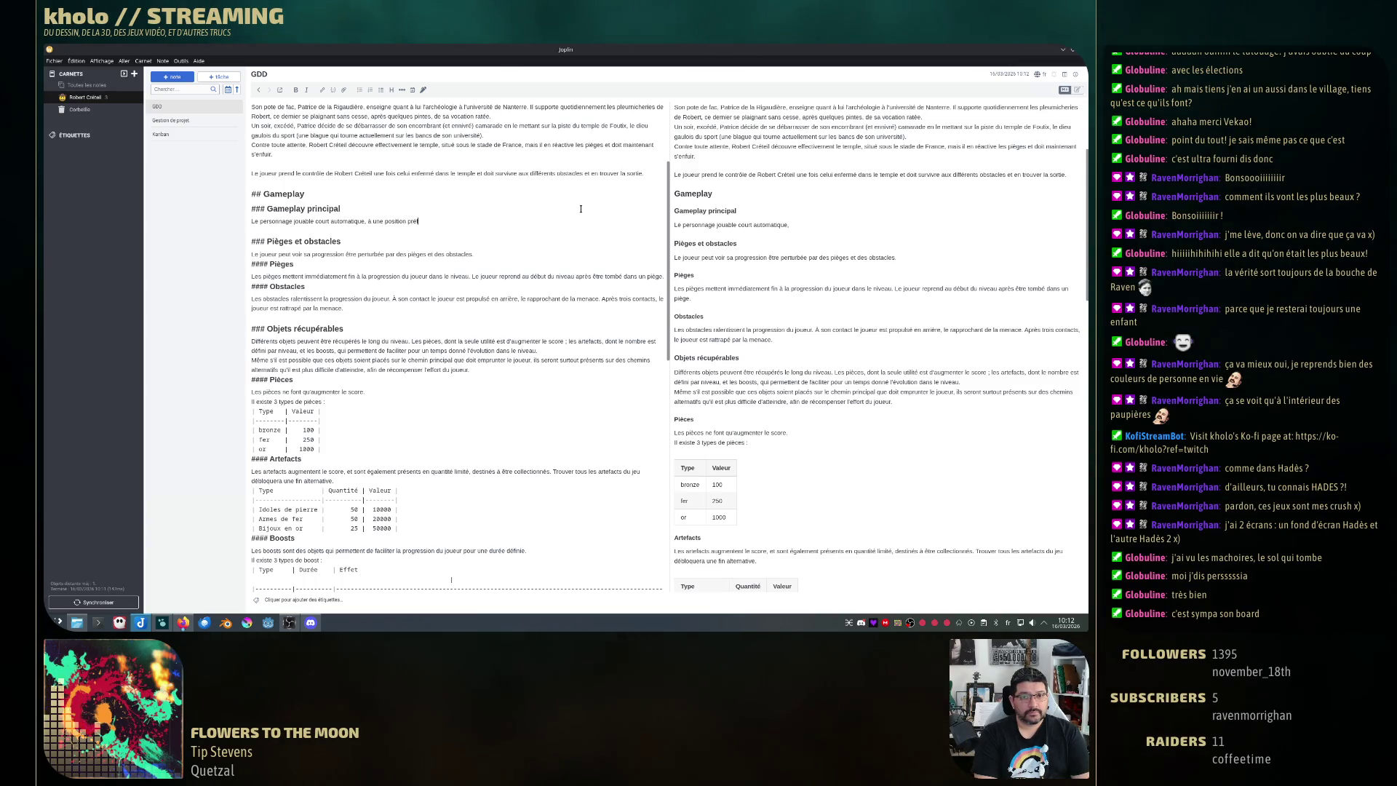
{"action": "type", "text": "défi"}
{"action": "type", "text": "nie de l'é"}
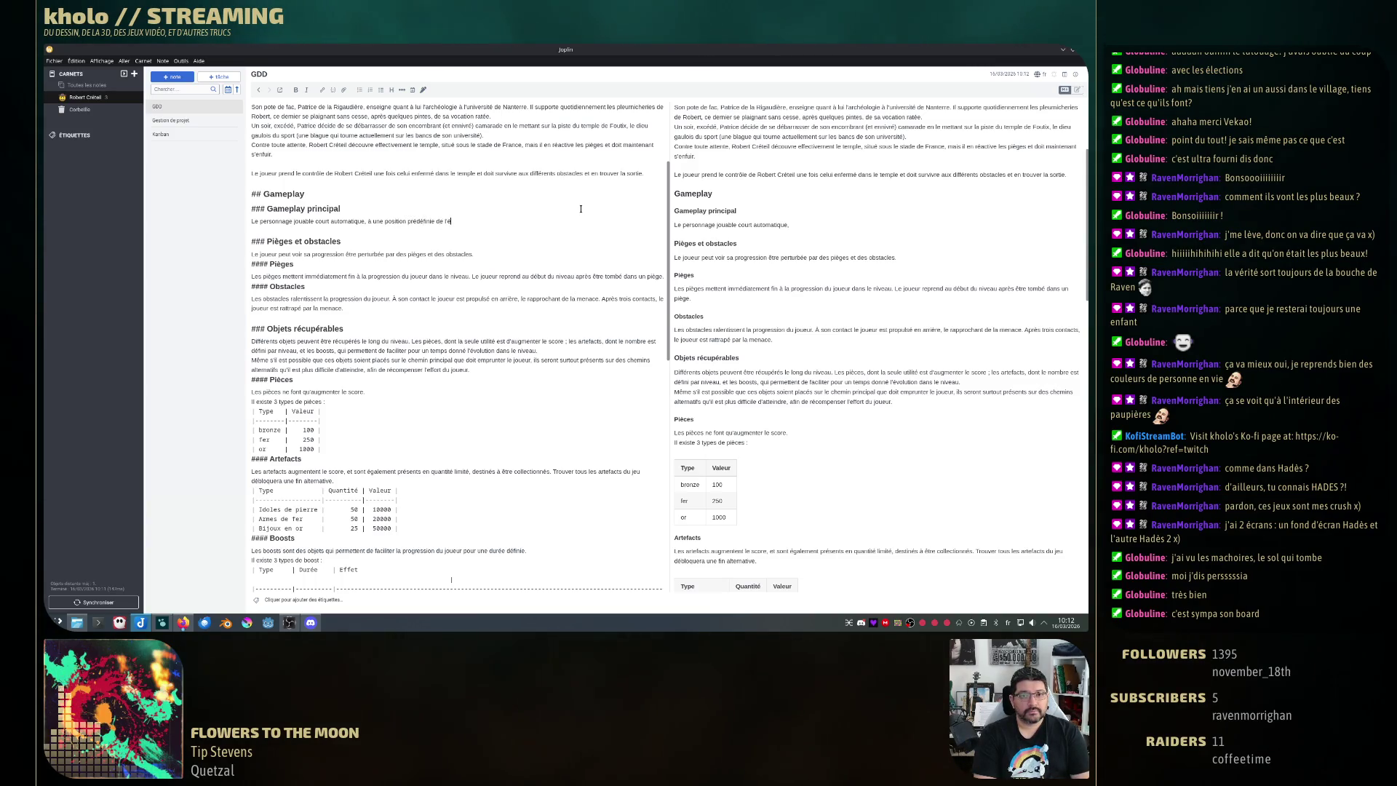
{"action": "type", "text": "cran. "}
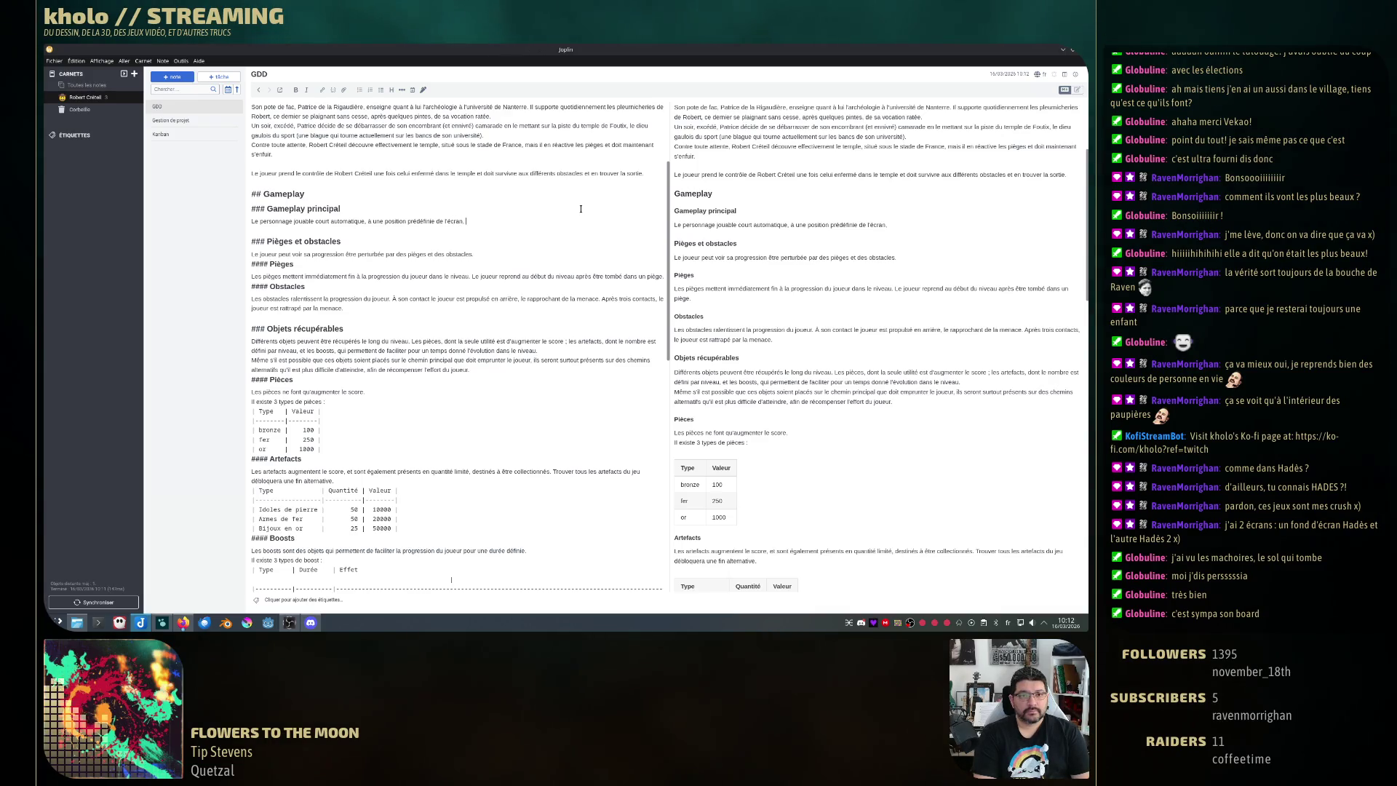
{"action": "key", "text": "BackSpace"}
{"action": "key", "text": "BackSpace"}
{"action": "type", "text": ", pendant que "}
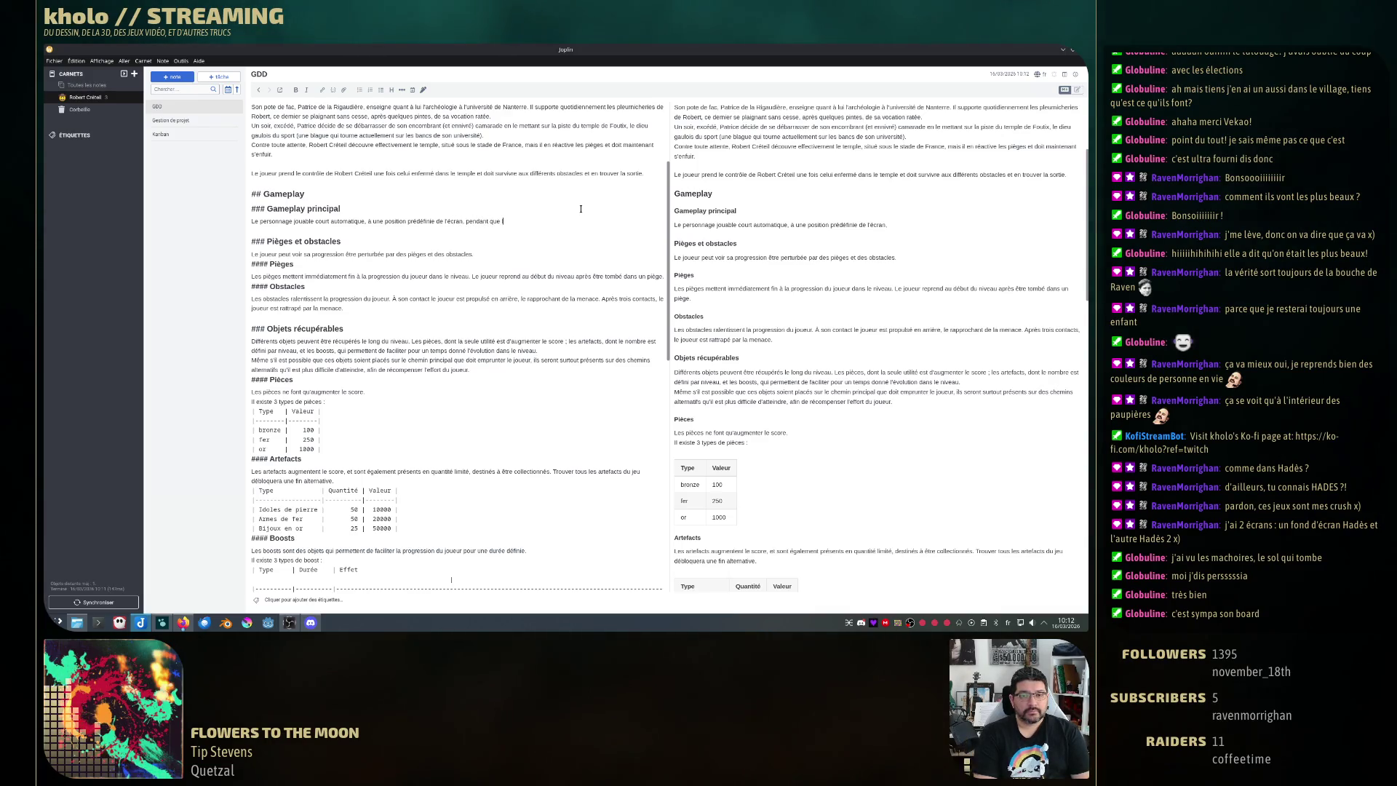
{"action": "type", "text": "le niveau dé"}
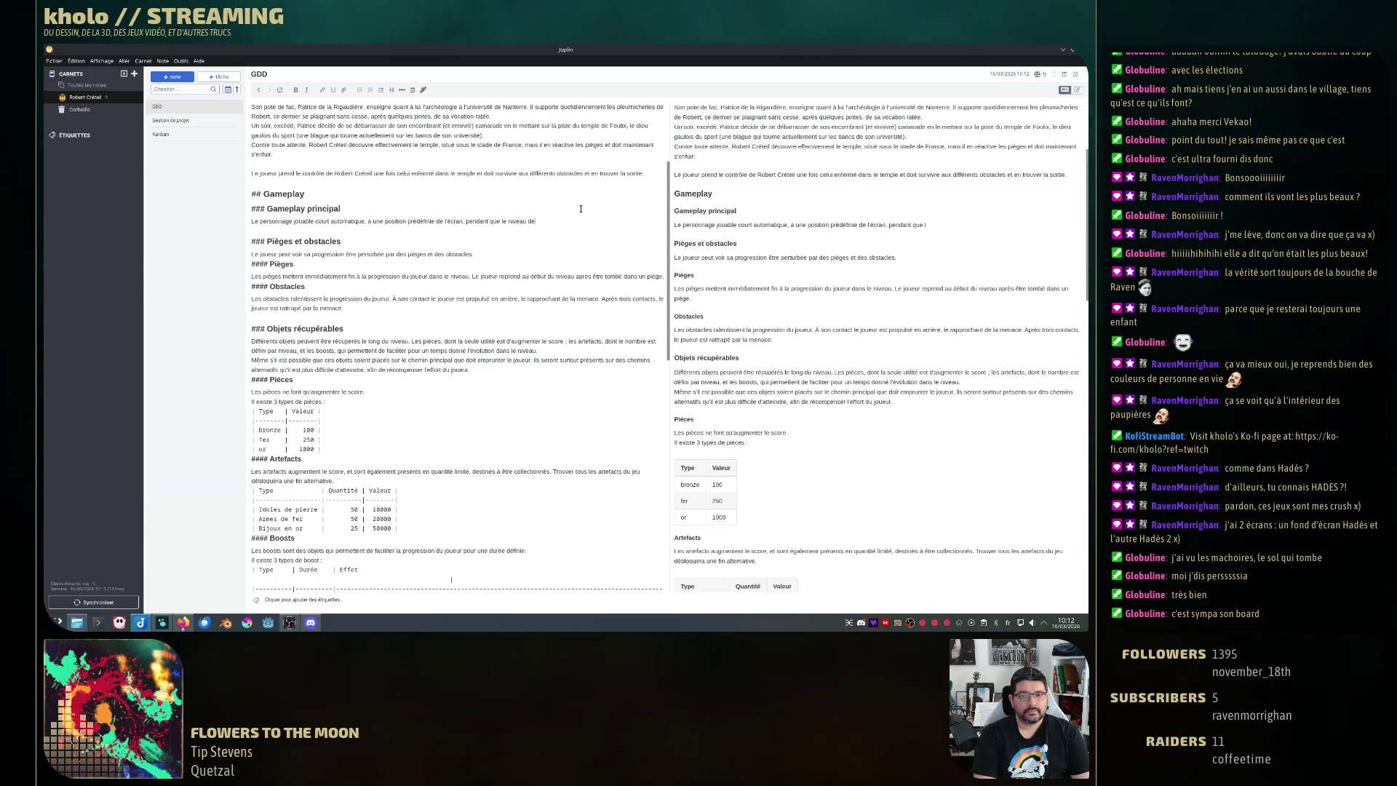
{"action": "type", "text": "atiqu"}
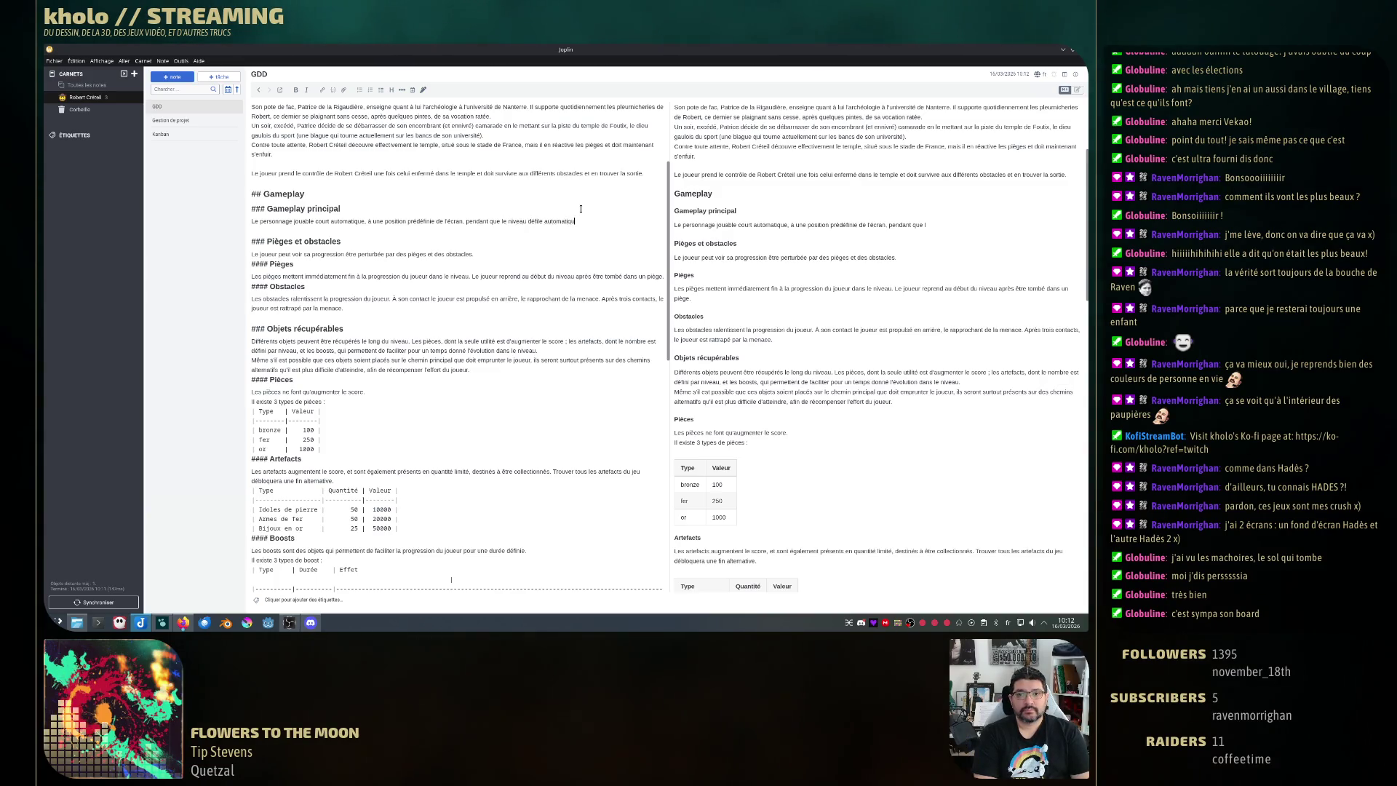
{"action": "type", "text": "ement de"}
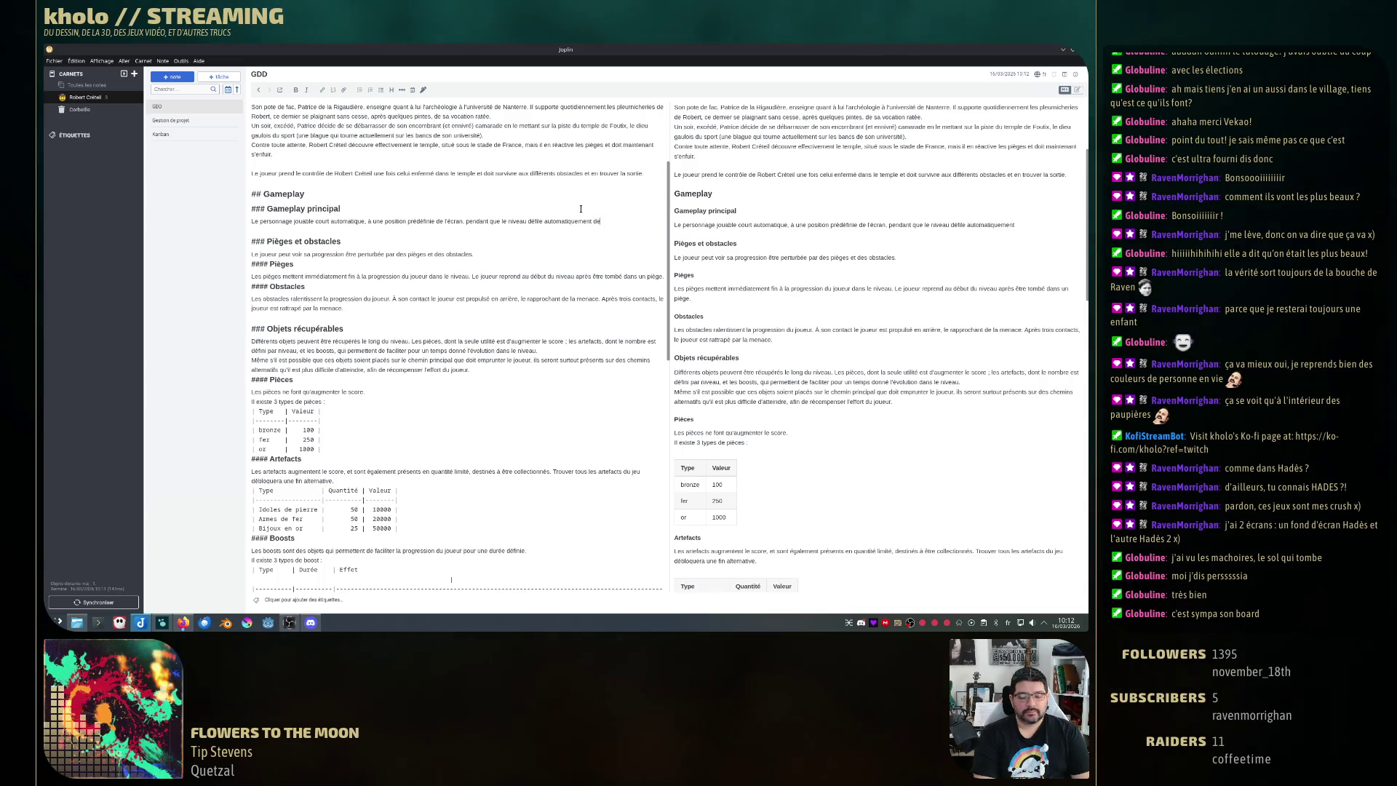
{"action": "type", "text": " droite à"}
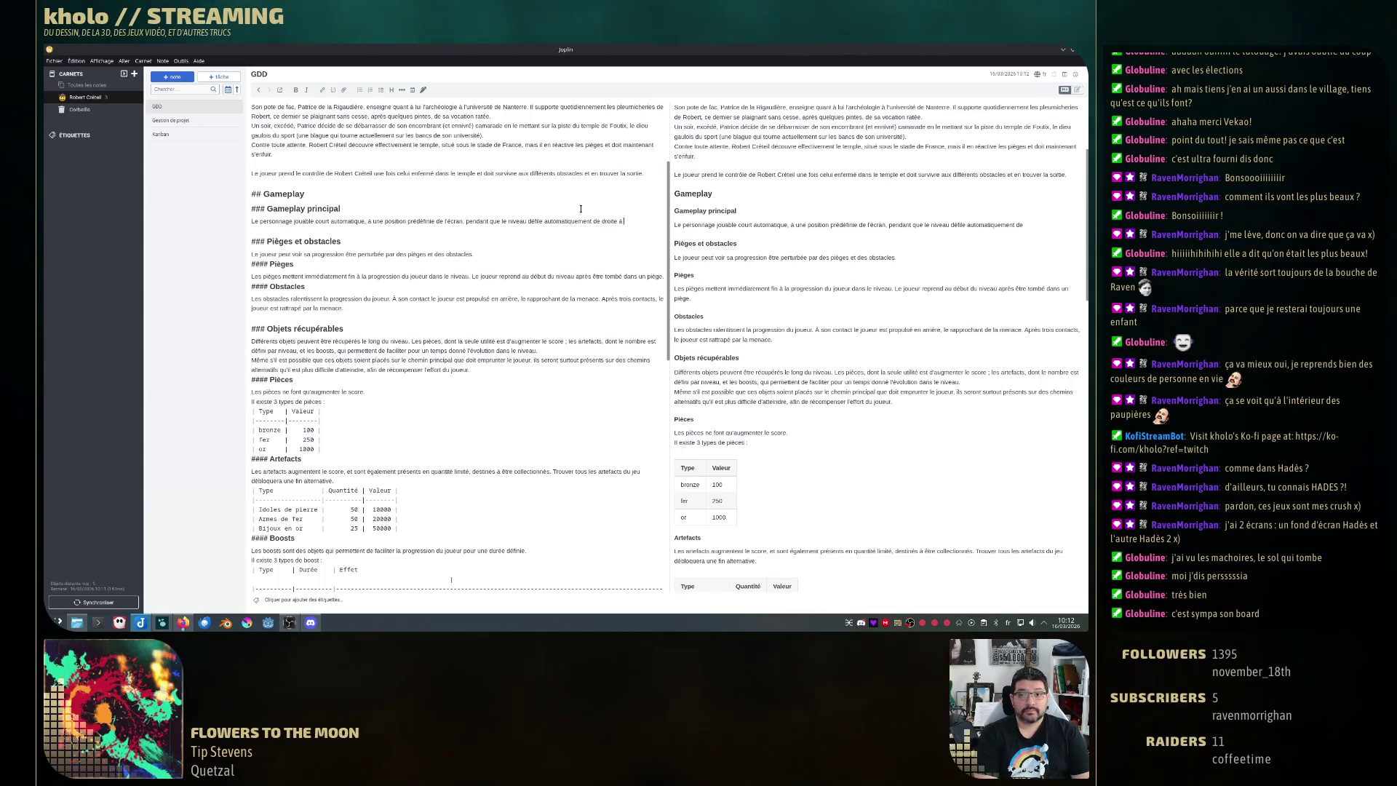
{"action": "type", "text": " gauche"}
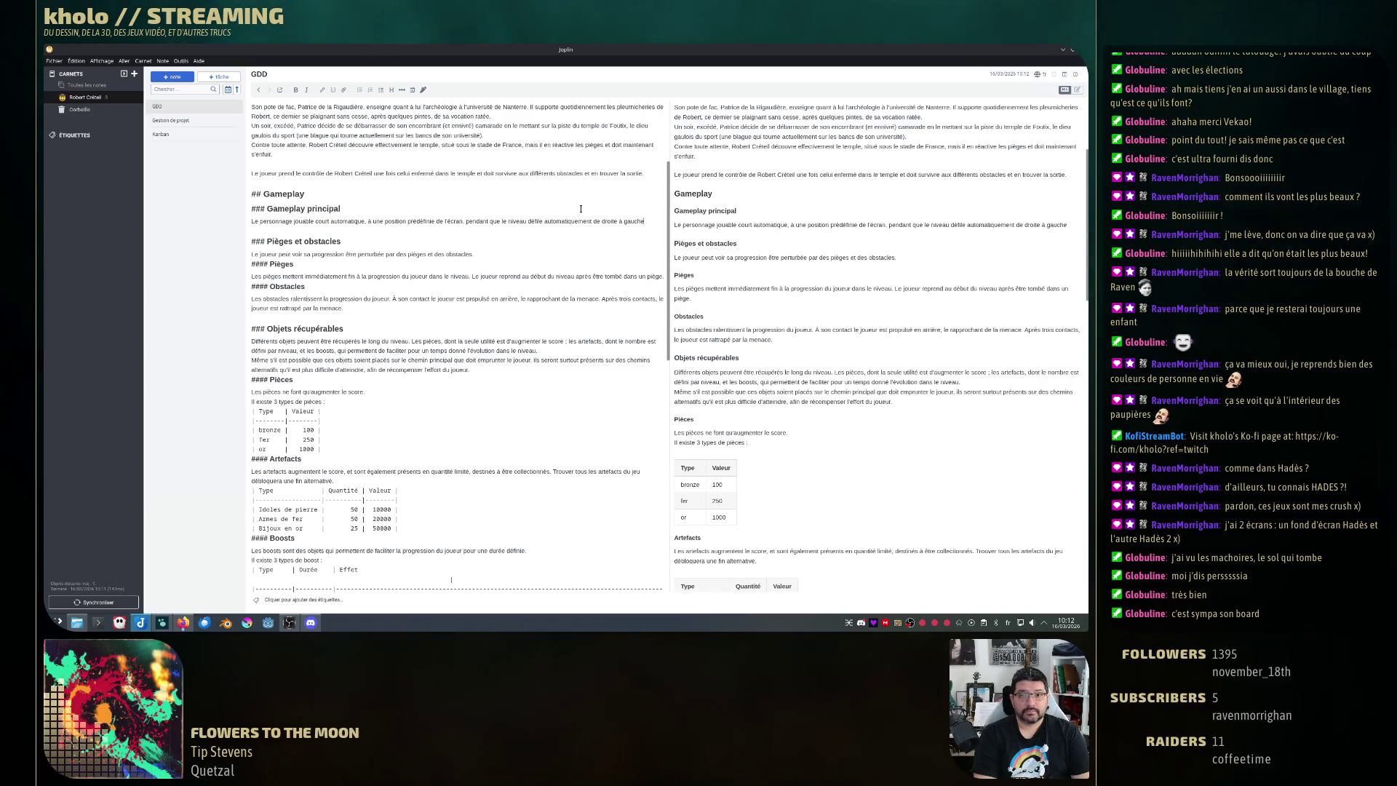
{"action": "type", "text": "."}
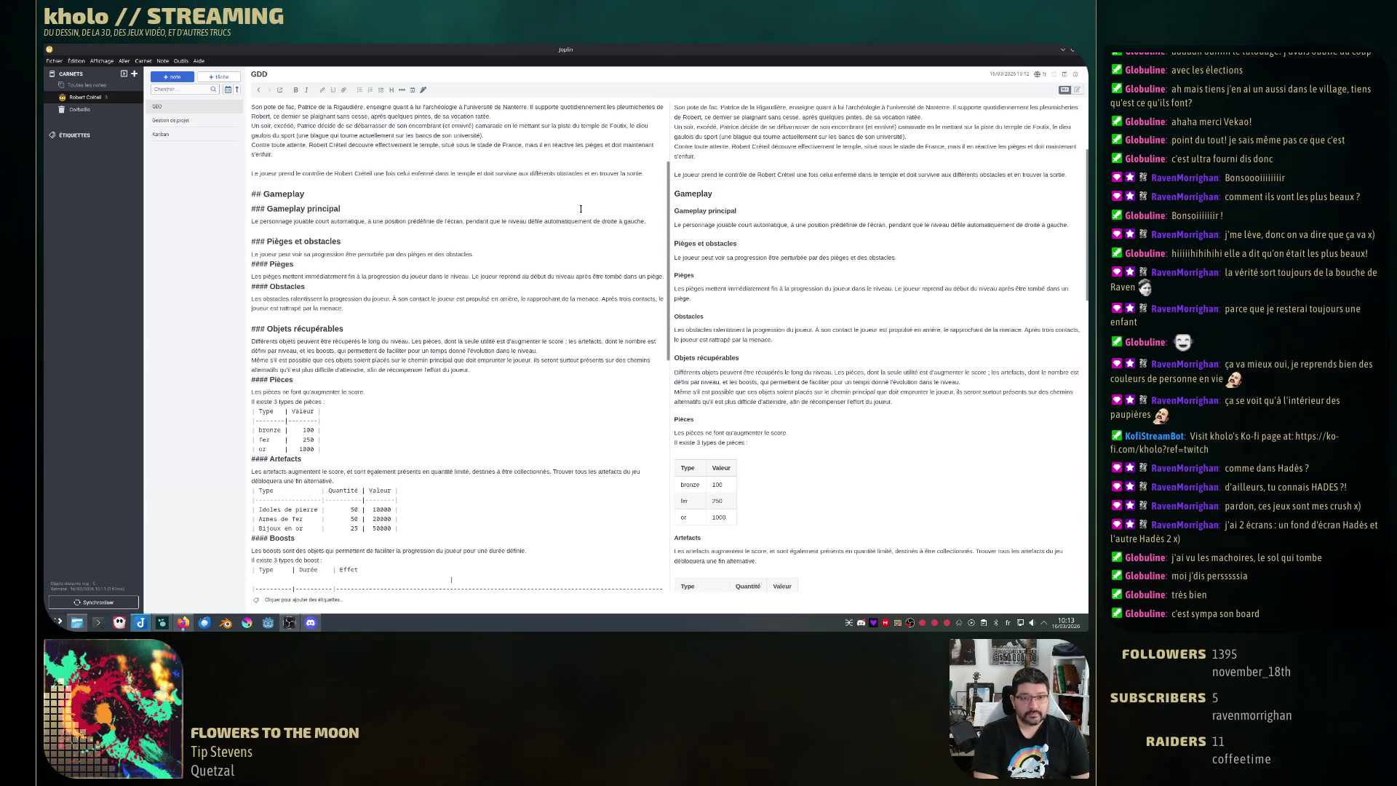
{"action": "type", "text": " Le joueur n'a que deux"}
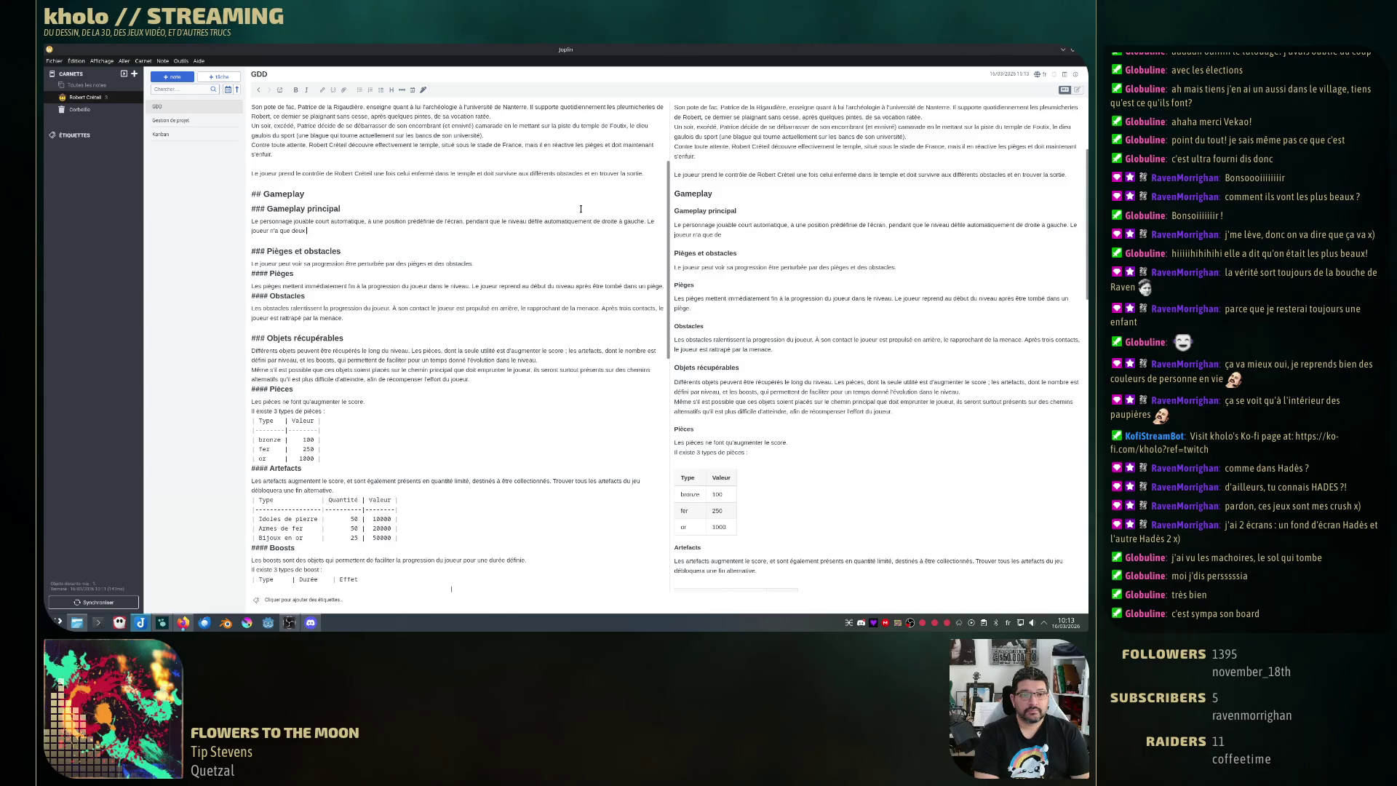
{"action": "type", "text": " à d"}
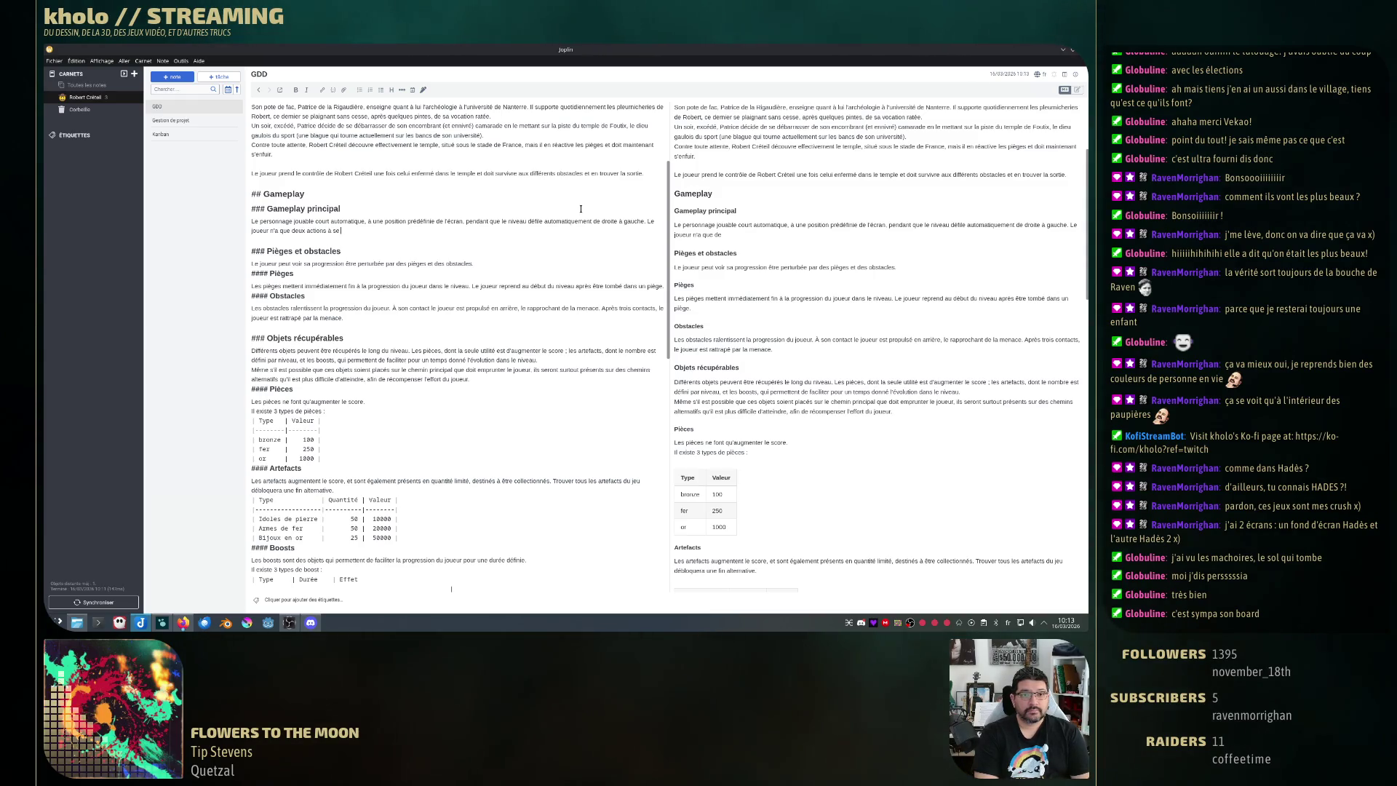
{"action": "type", "text": "position"}
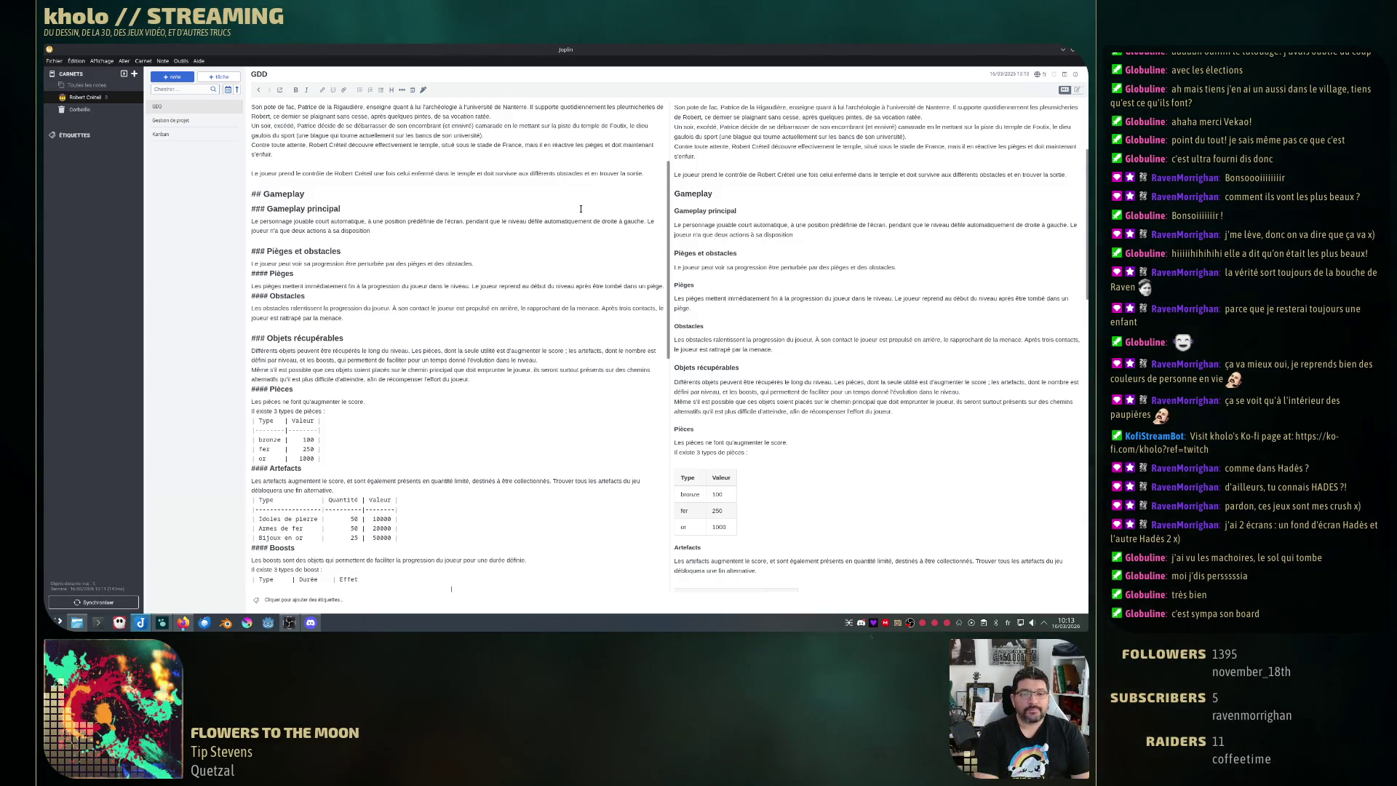
{"action": "type", "text": ", sauter"}
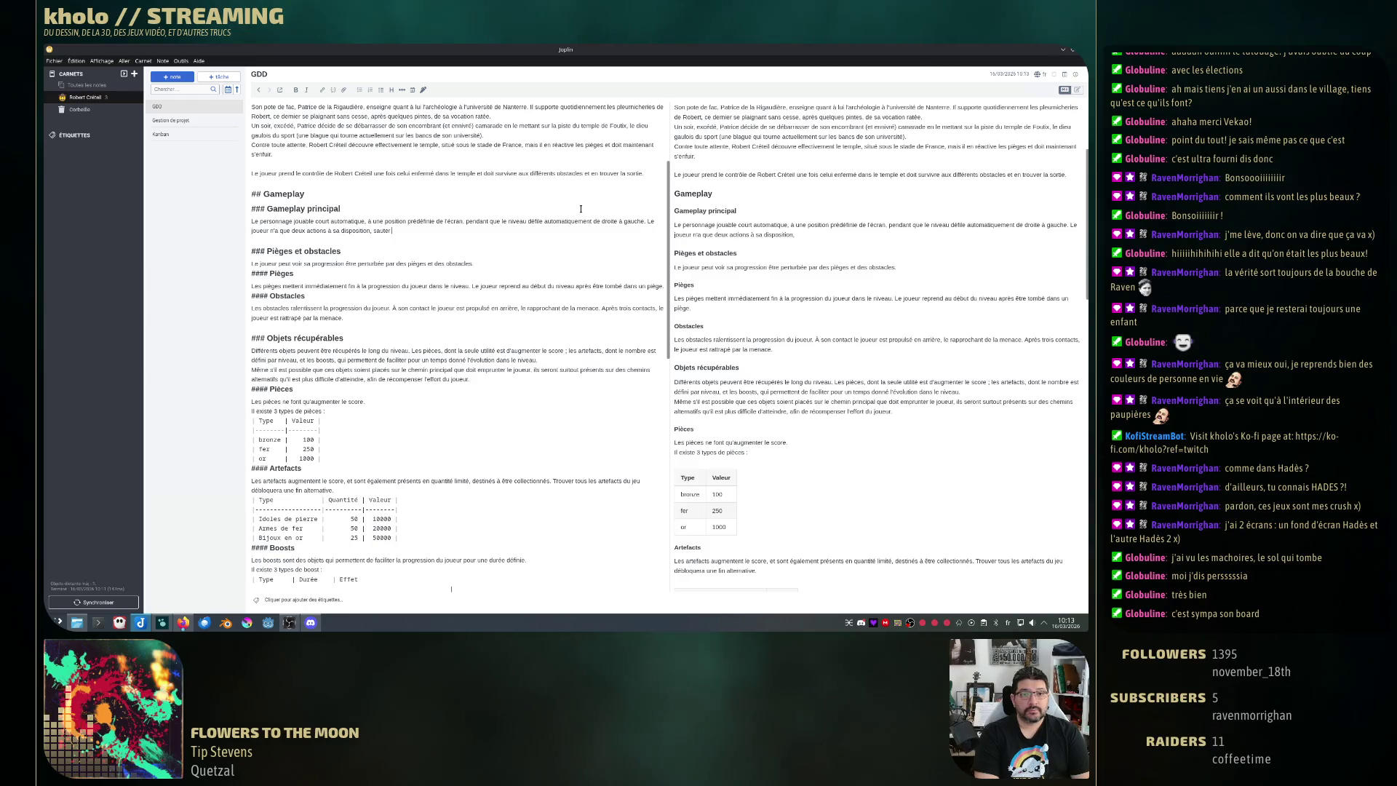
- Erase the wording after 'à sa disposition' to rephrase the two-actions sentence
{"action": "key", "text": "BackSpace"}
{"action": "key", "text": "BackSpace"}
{"action": "key", "text": "BackSpace"}
{"action": "key", "text": "BackSpace"}
{"action": "key", "text": "BackSpace"}
{"action": "key", "text": "BackSpace"}
{"action": "key", "text": "BackSpace"}
{"action": "key", "text": "BackSpace"}
{"action": "type", "text": " :"}
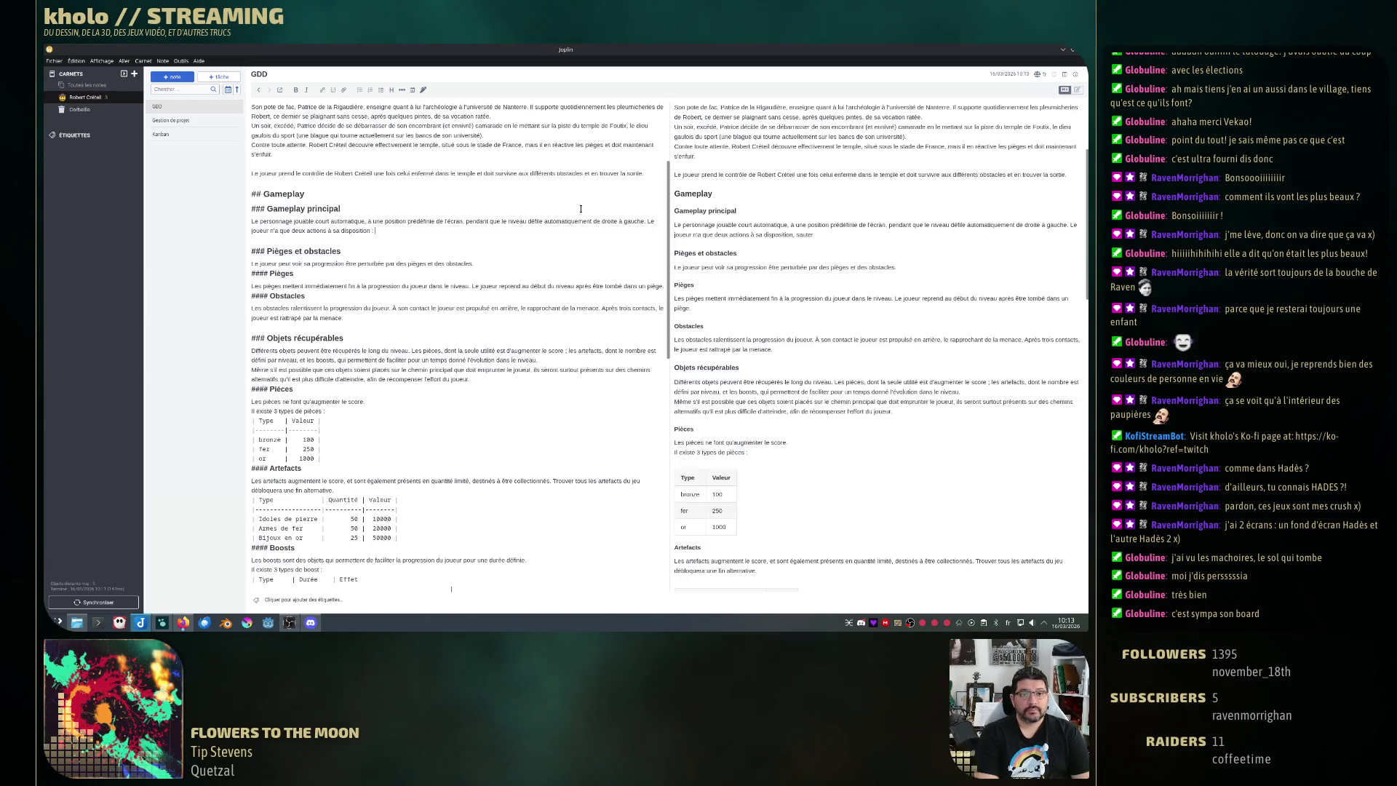
{"action": "type", "text": " saute"}
{"action": "type", "text": "r et s'acco"}
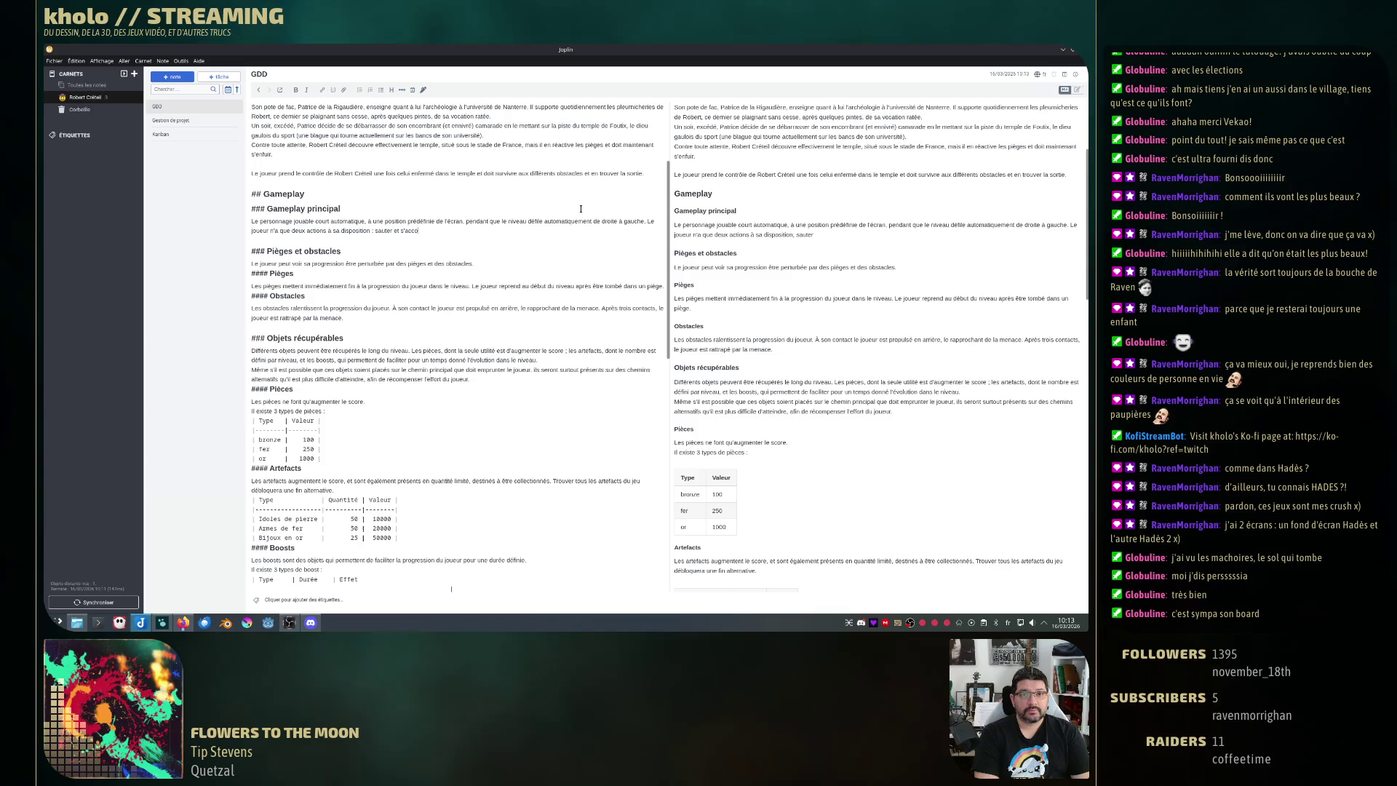
{"action": "key", "text": "BackSpace"}
{"action": "type", "text": "roupir"}
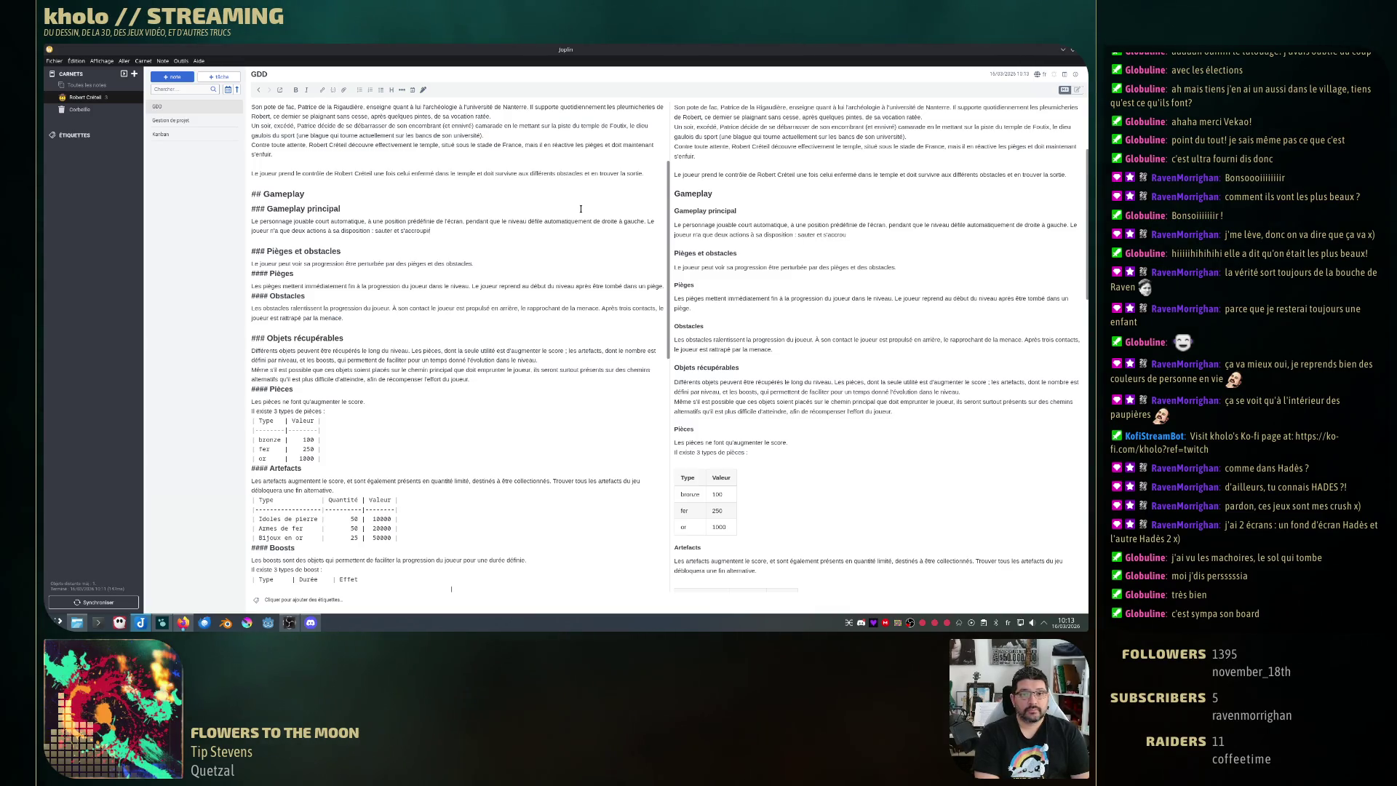
{"action": "type", "text": ". Ces actio"}
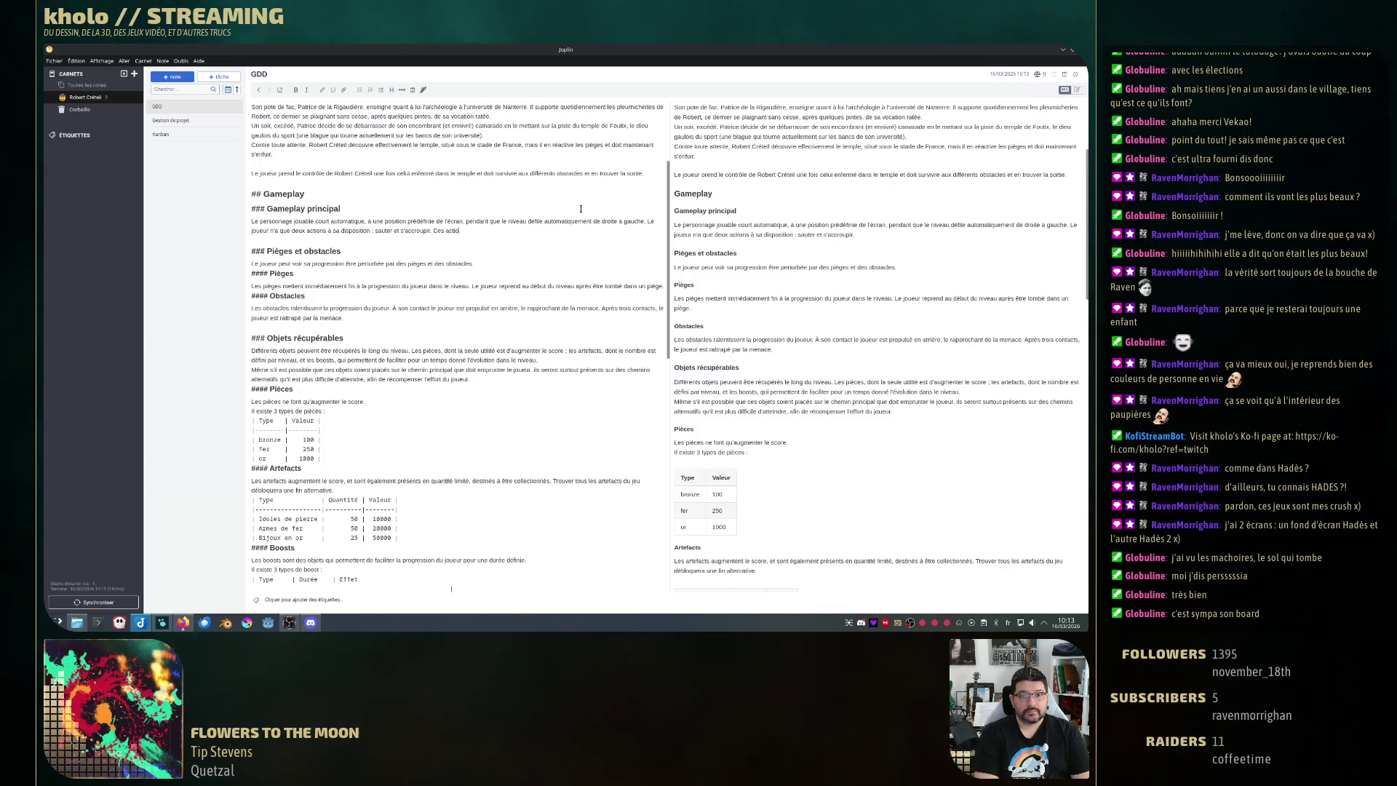
{"action": "type", "text": "ns"}
{"action": "type", "text": " lui permet"}
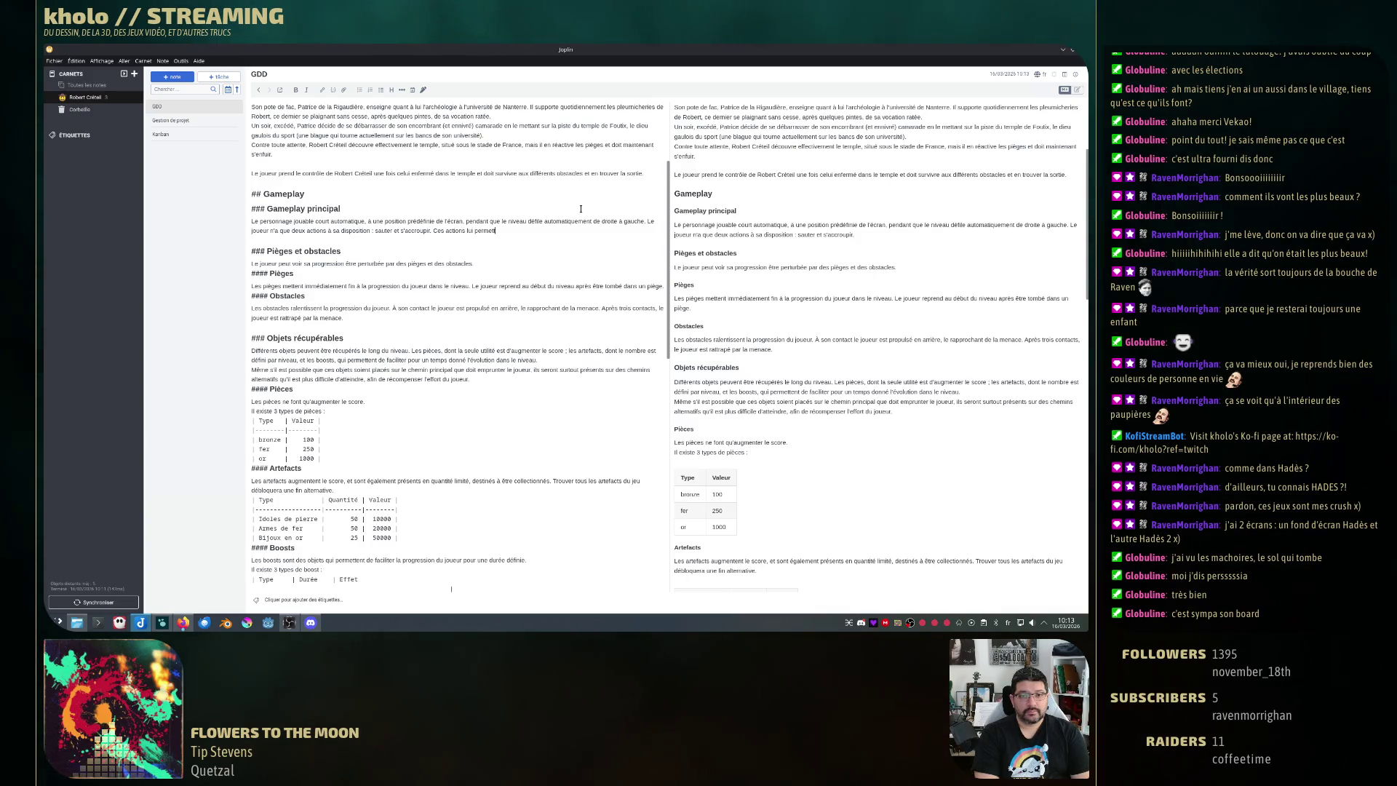
{"action": "type", "text": "tent d'éviter les"}
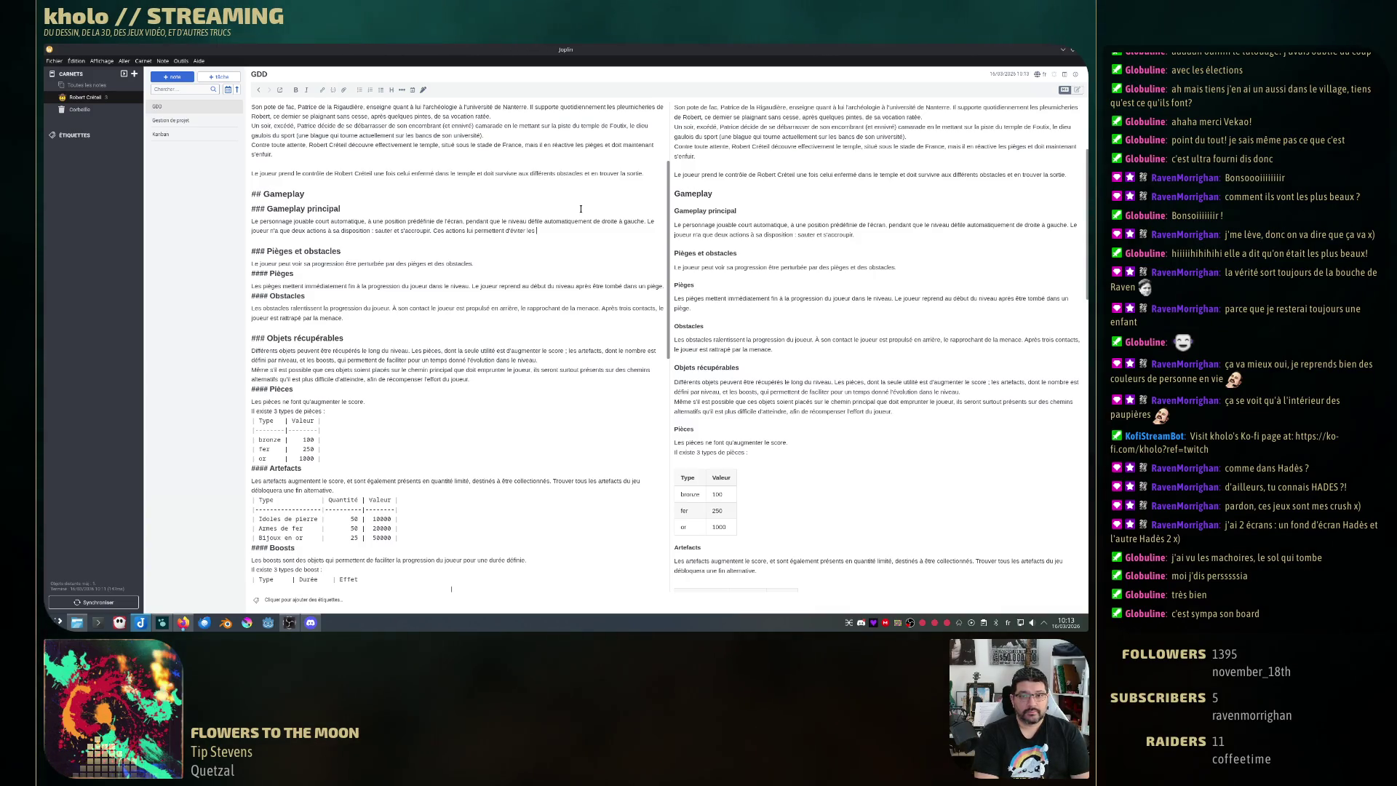
{"action": "type", "text": " pièges et les p"}
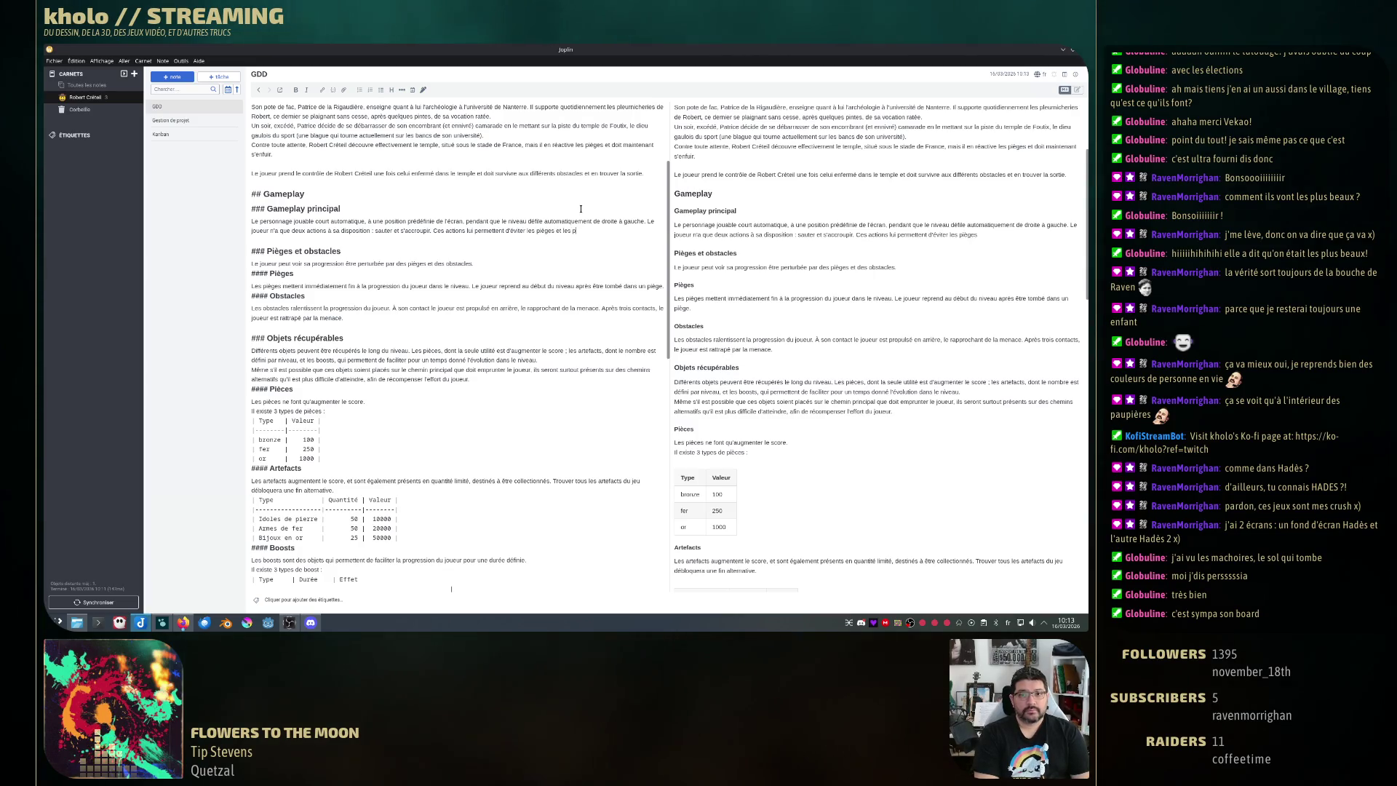
{"action": "type", "text": "tacles"}
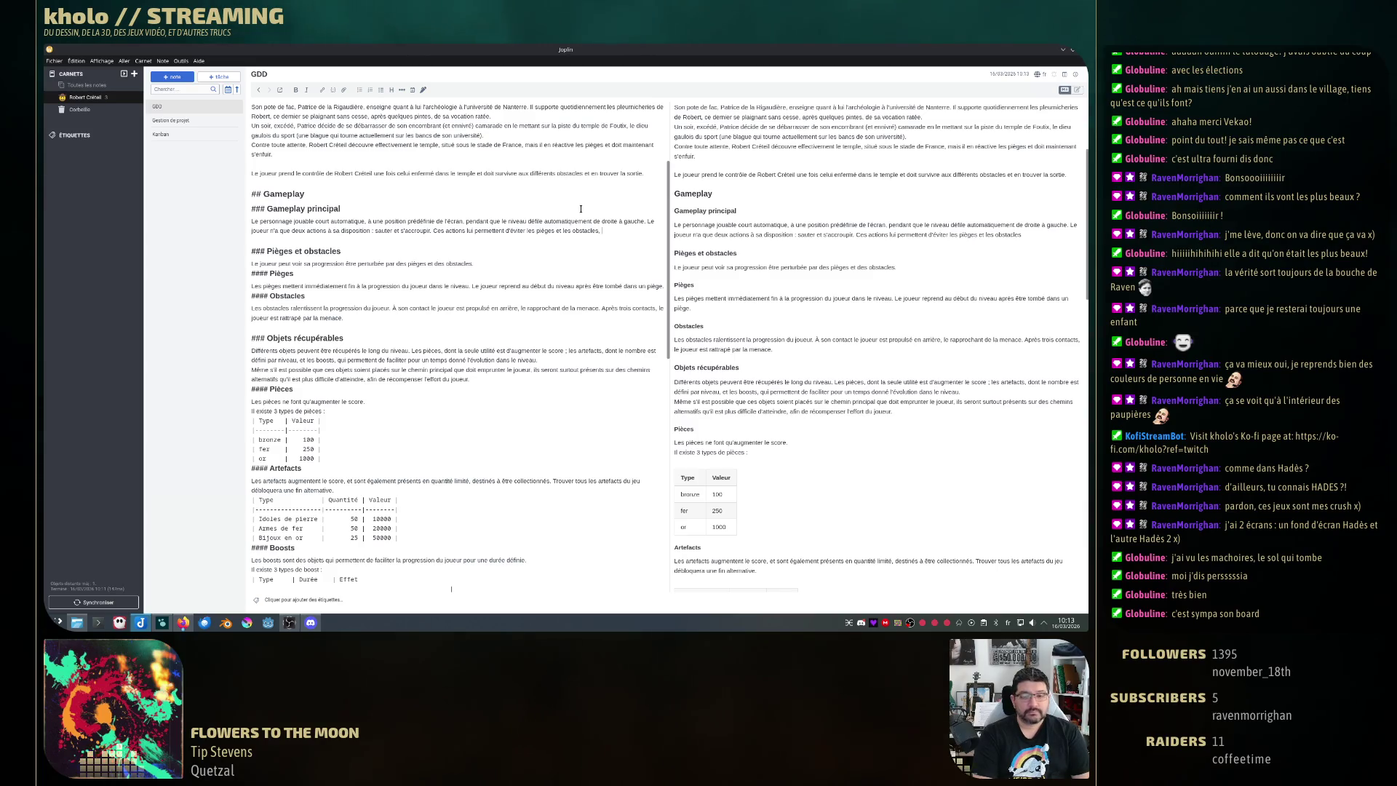
{"action": "type", "text": ", mais aussi d'en"}
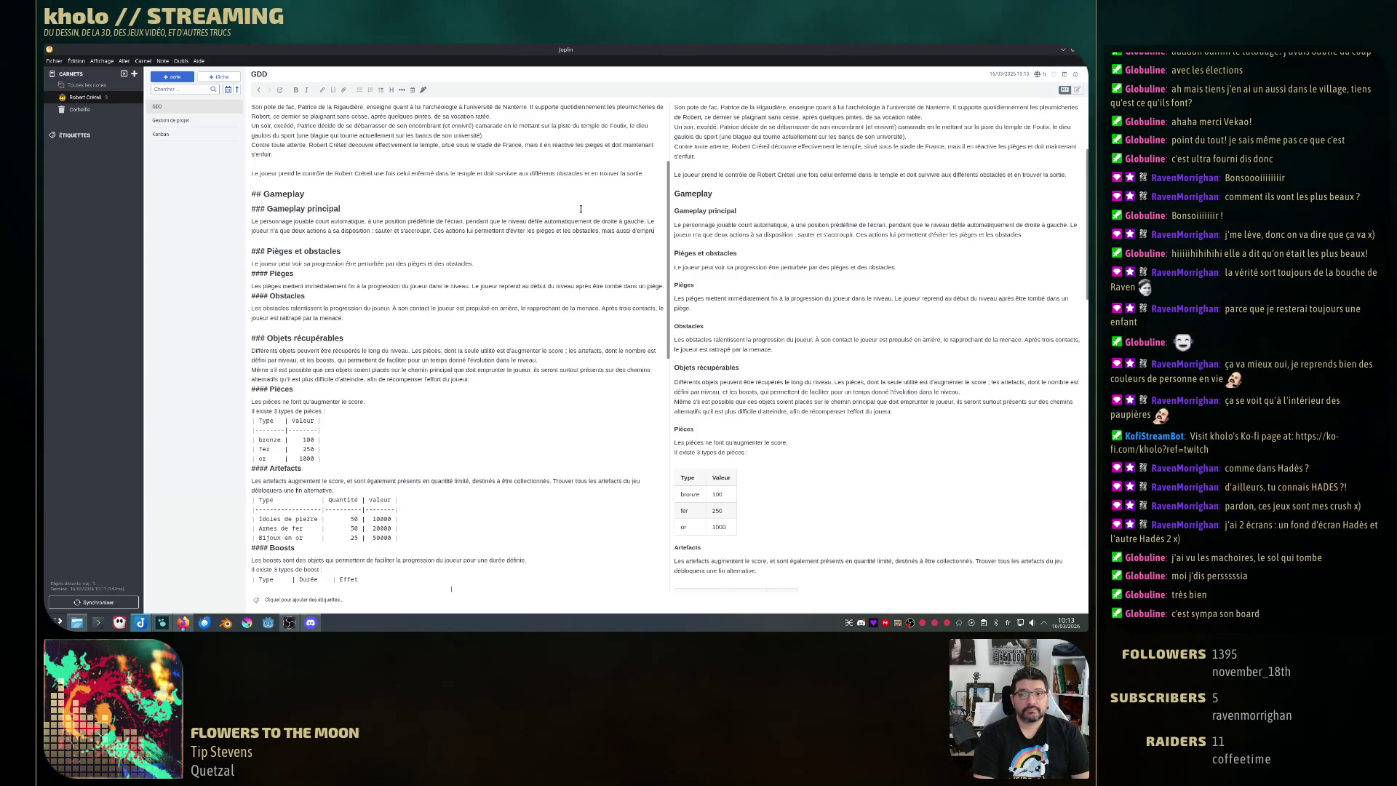
{"action": "type", "text": "prunter des chem"}
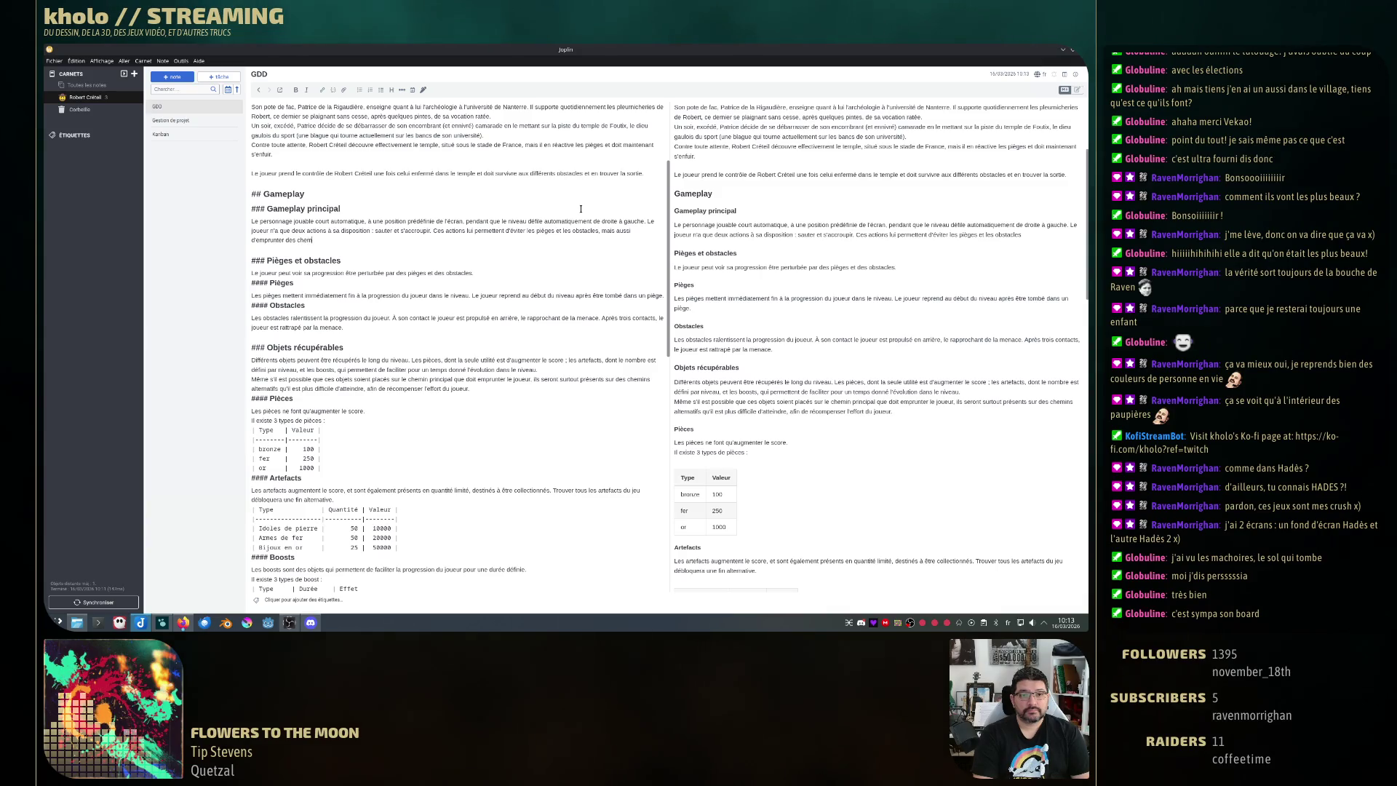
{"action": "type", "text": "ins alternatifs"}
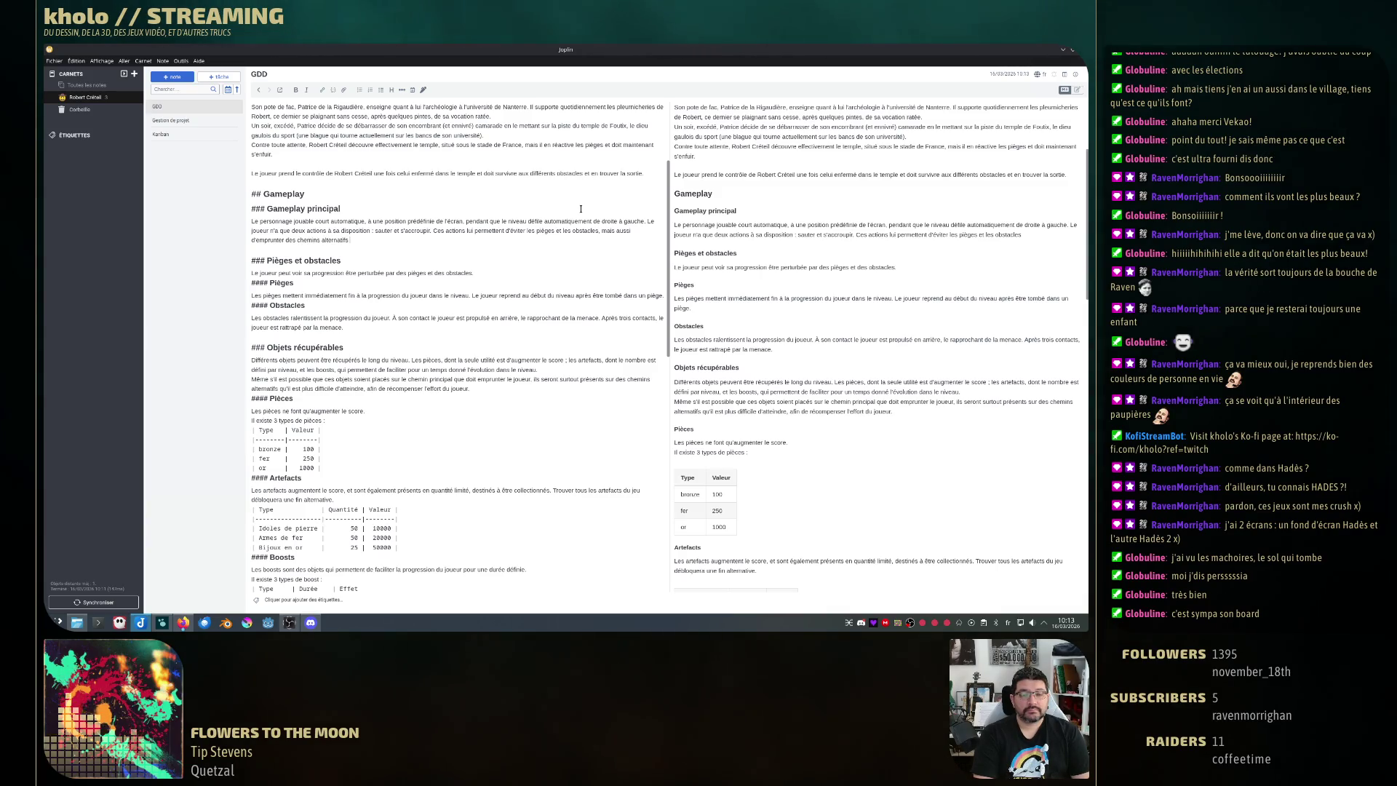
{"action": "type", "text": " afin de d"}
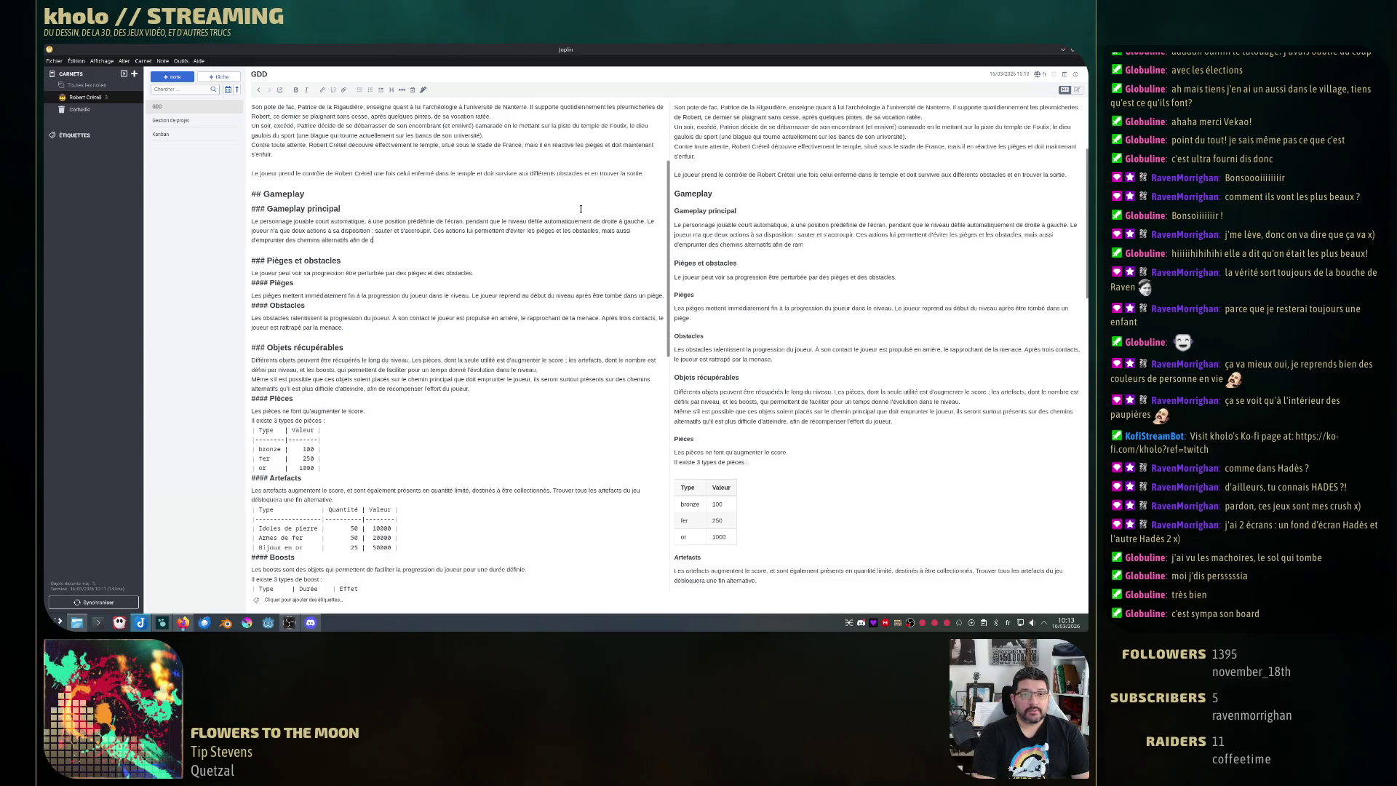
{"action": "type", "text": "collecter des obje"}
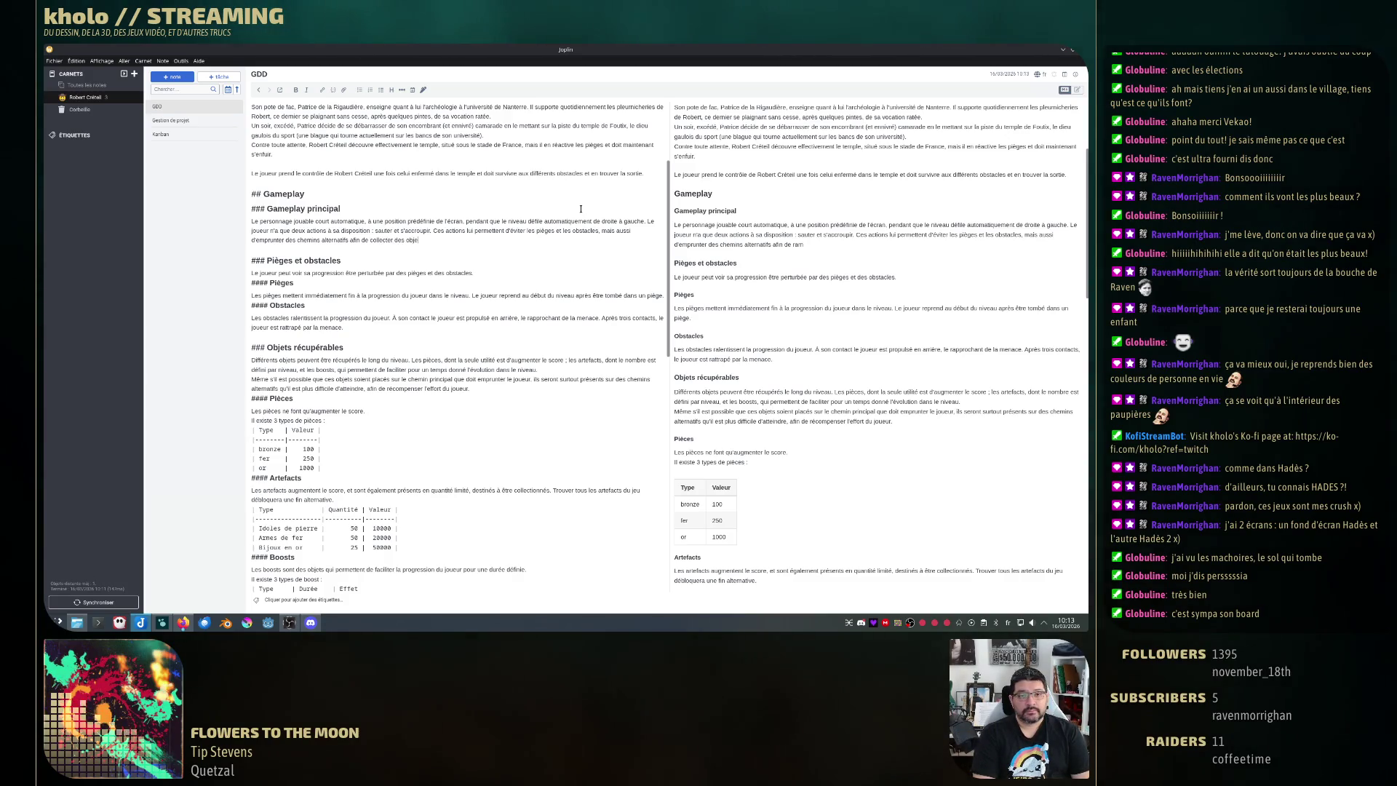